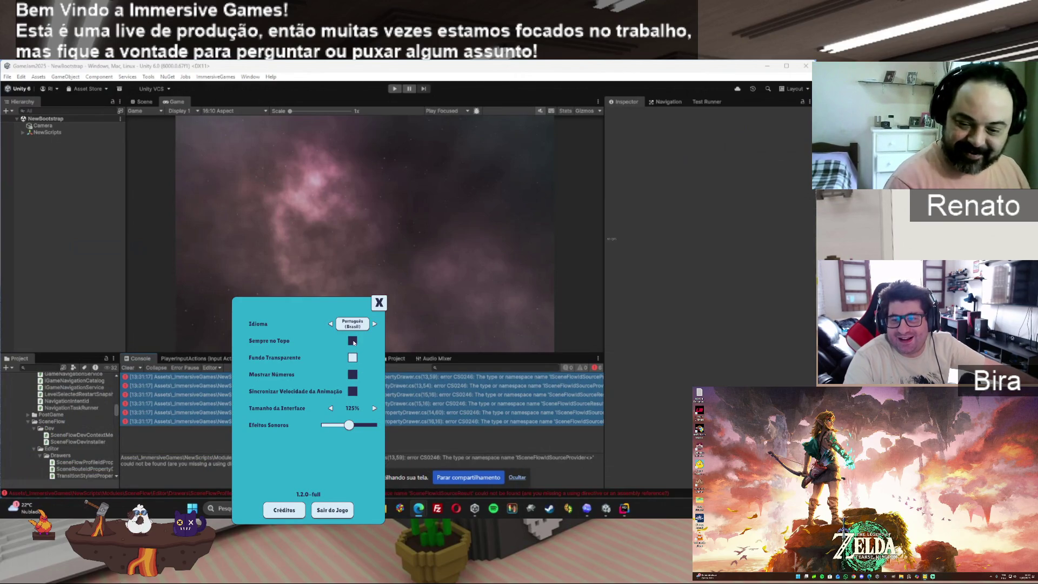
Close the game's settings panel in Steam
{"action": "left_click", "coordinate": [378, 303]}
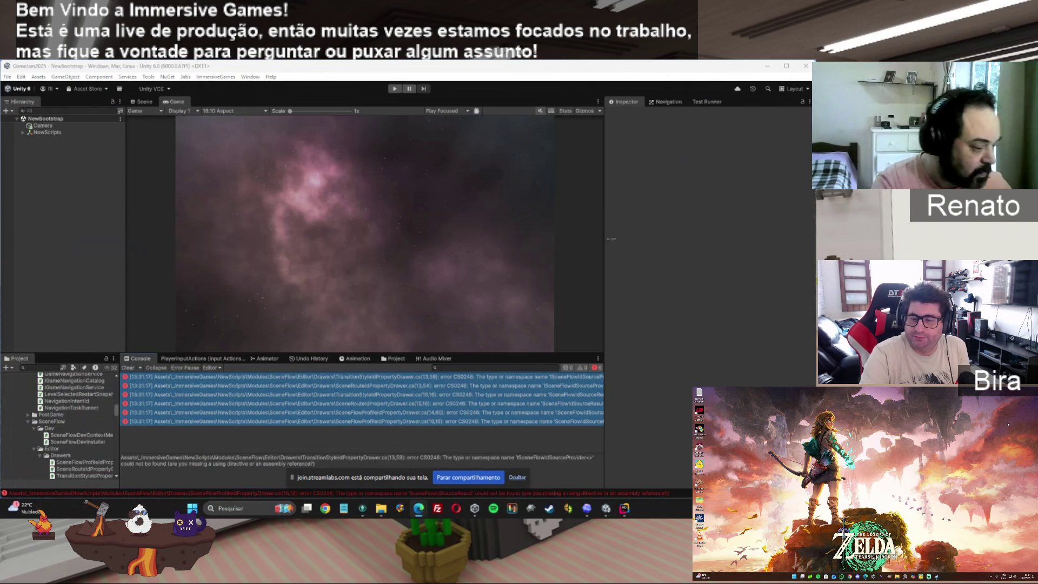
{"action": "mouse_move", "coordinate": [366, 515]}
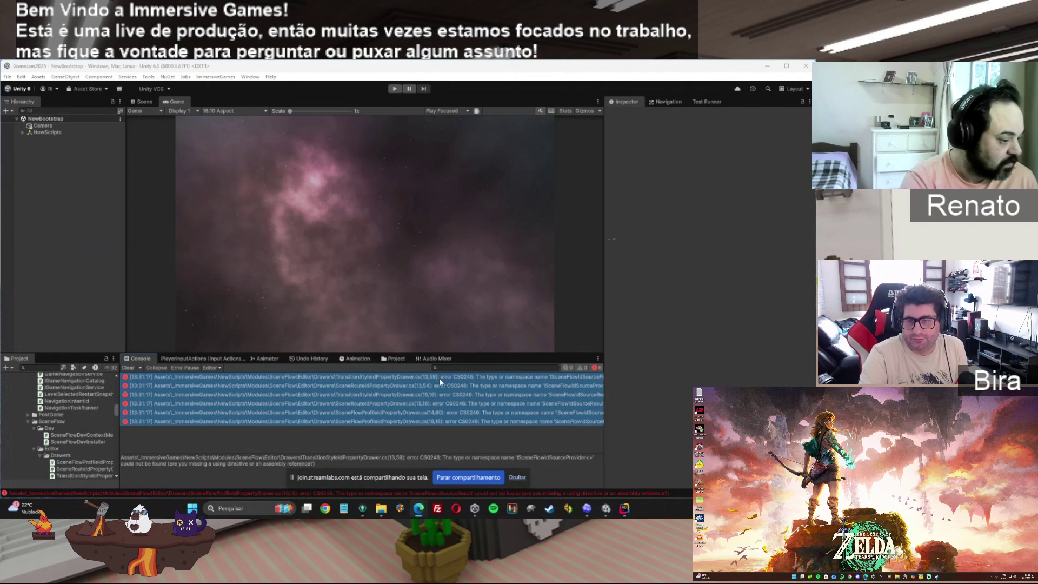
{"action": "mouse_move", "coordinate": [629, 512]}
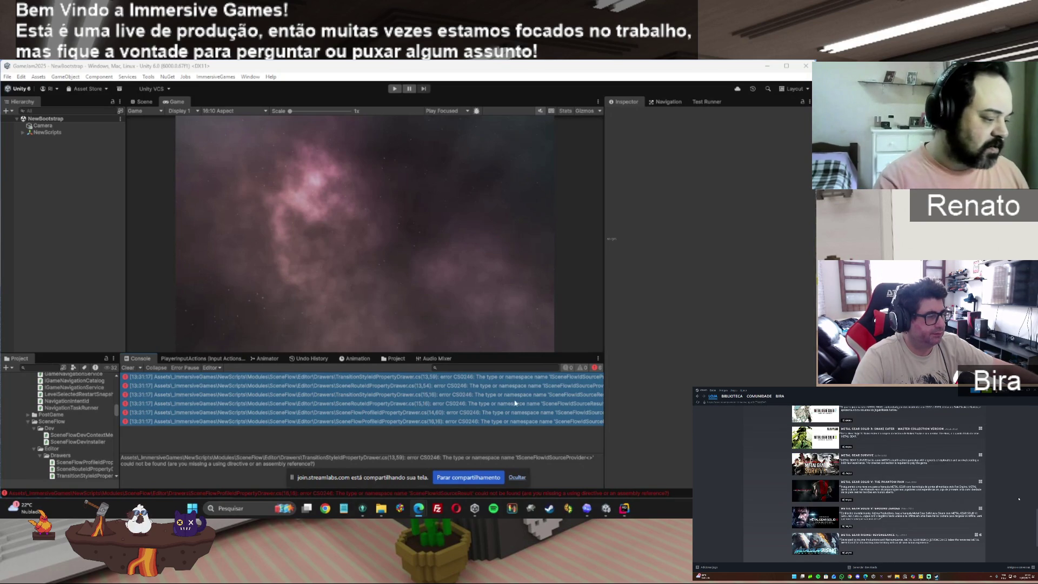
{"action": "mouse_move", "coordinate": [633, 512]}
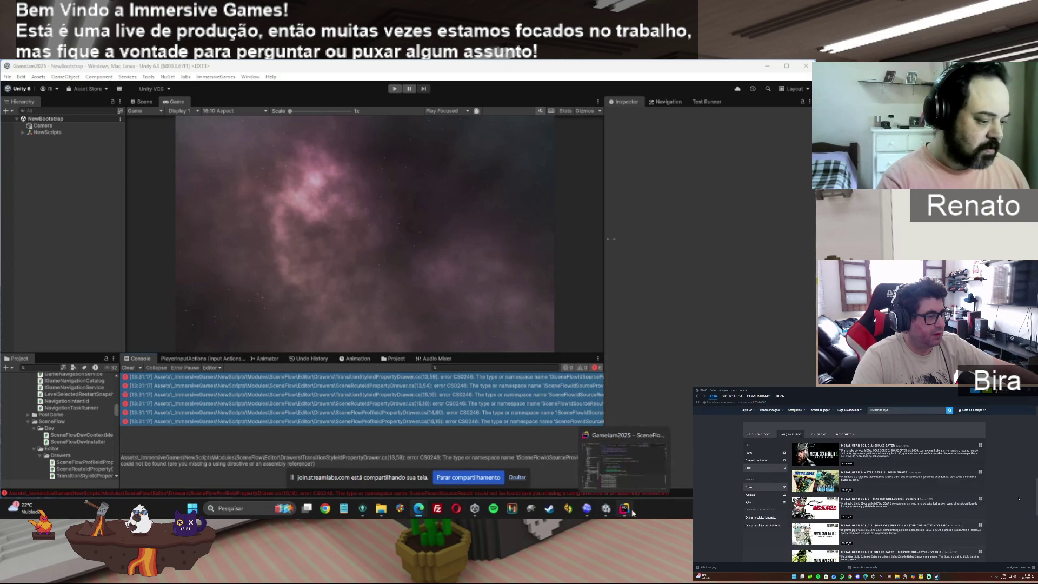
{"action": "mouse_move", "coordinate": [381, 509]}
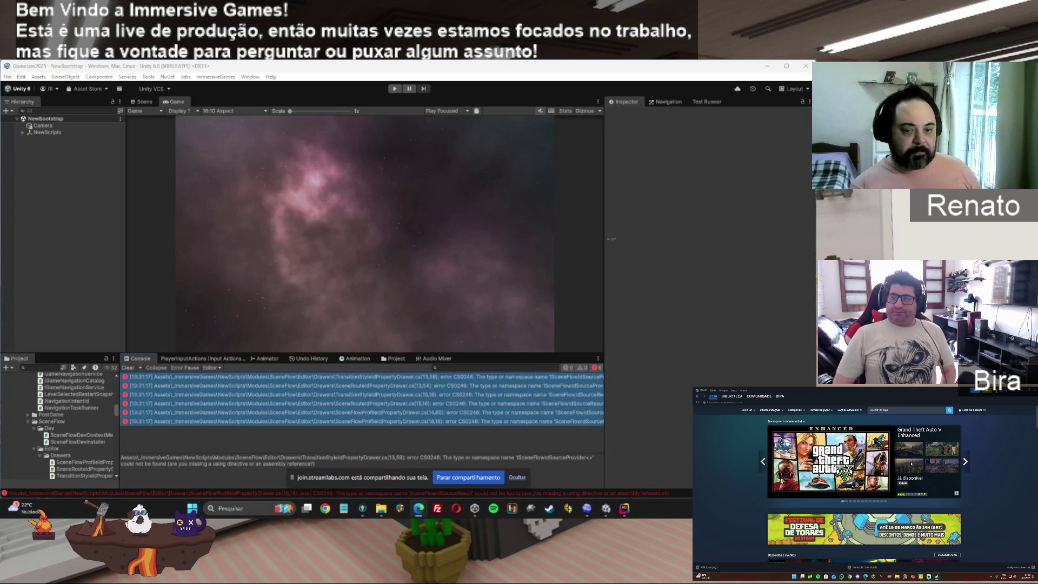
Scroll down the store recommendation rows to the PEAK and The Talos Principle 2 listings
{"action": "mouse_move", "coordinate": [940, 452]}
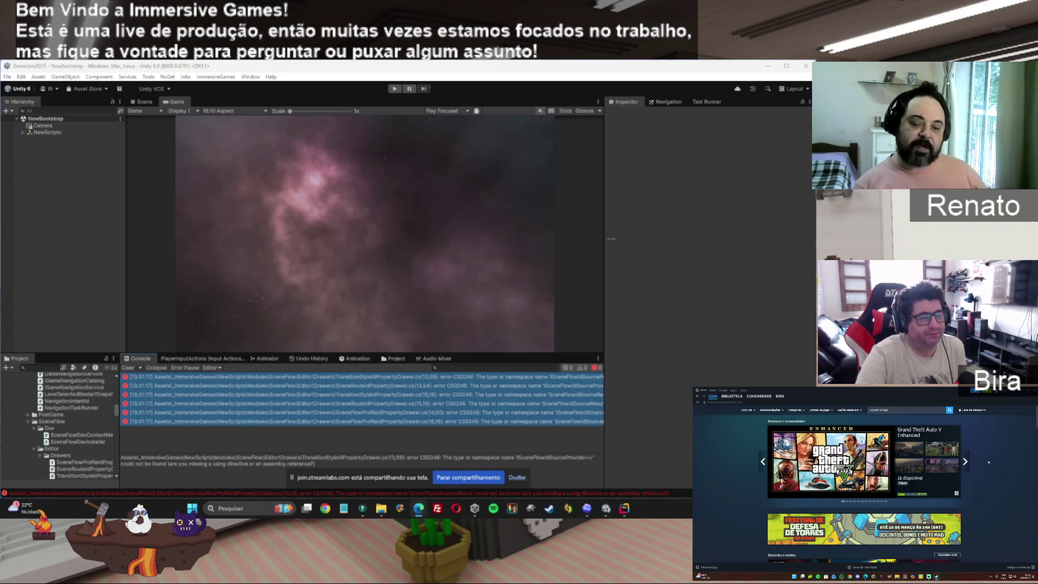
{"action": "scroll", "coordinate": [991, 468], "scroll_direction": "down", "scroll_amount": 3}
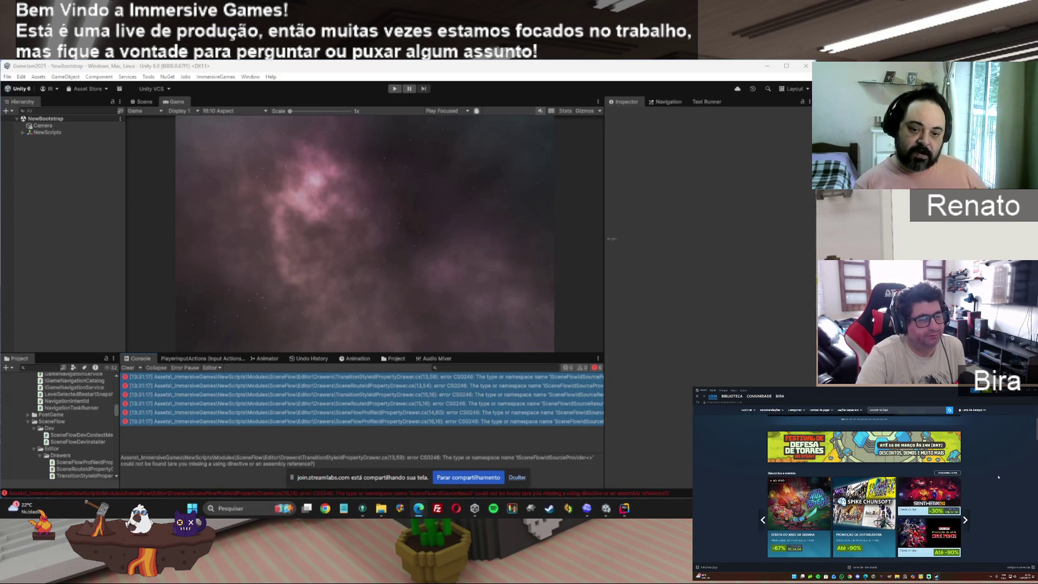
{"action": "scroll", "coordinate": [998, 477], "scroll_direction": "down", "scroll_amount": 3}
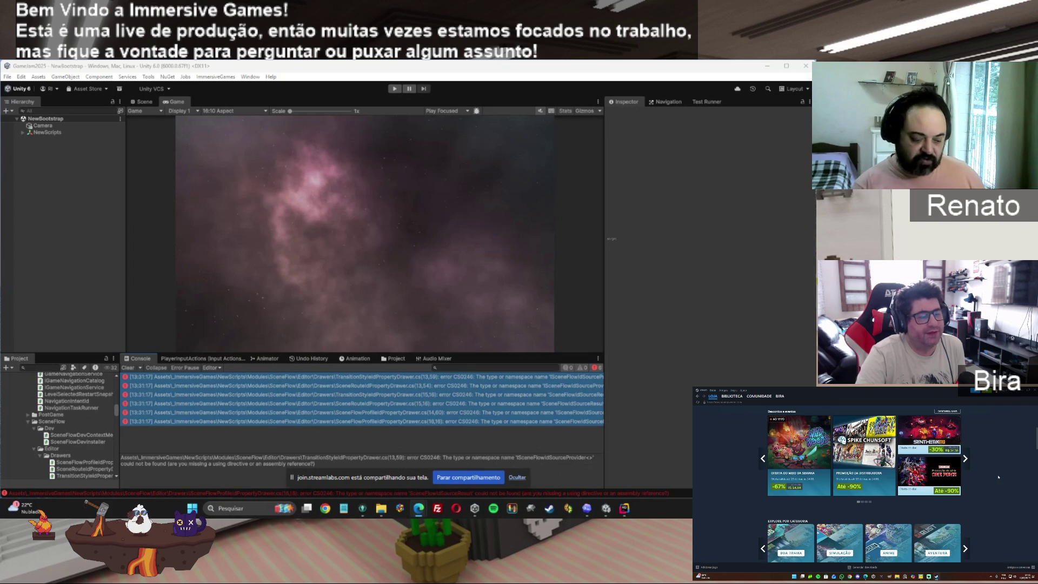
{"action": "scroll", "coordinate": [998, 477], "scroll_direction": "down", "scroll_amount": 3}
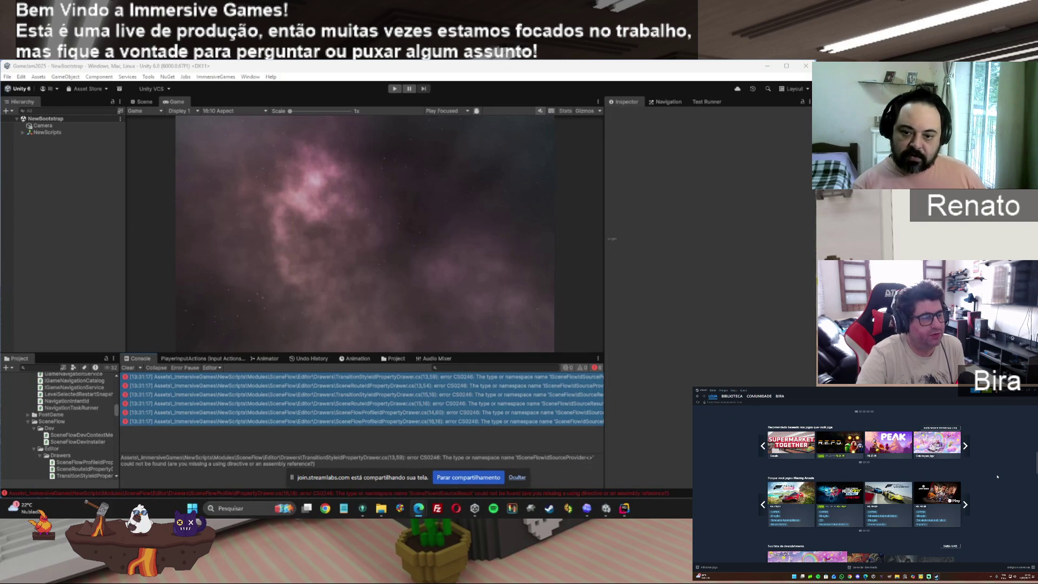
{"action": "scroll", "coordinate": [998, 476], "scroll_direction": "down", "scroll_amount": 5}
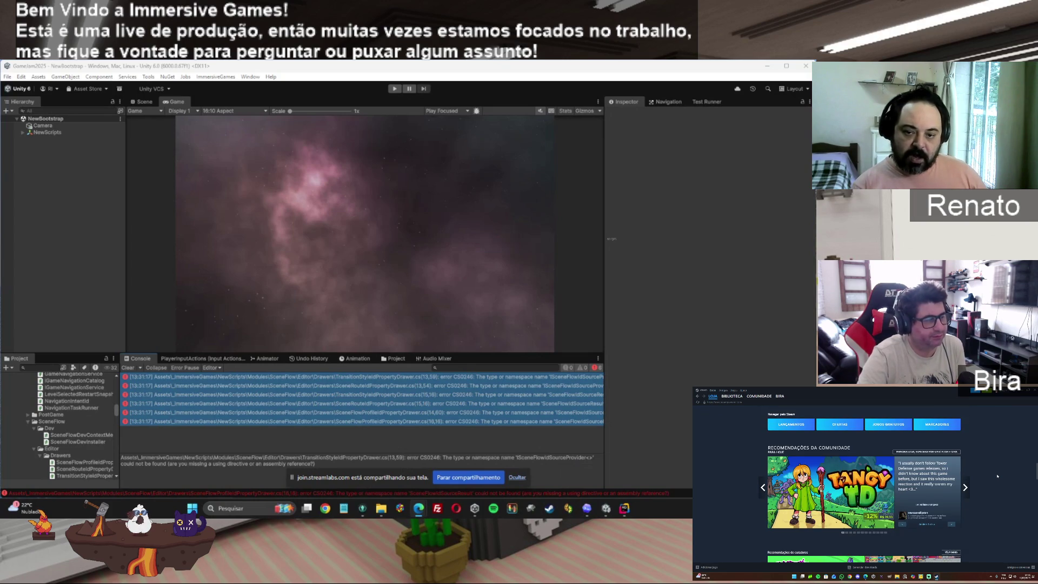
{"action": "scroll", "coordinate": [998, 477], "scroll_direction": "down", "scroll_amount": 5}
{"action": "scroll", "coordinate": [996, 474], "scroll_direction": "down", "scroll_amount": 3}
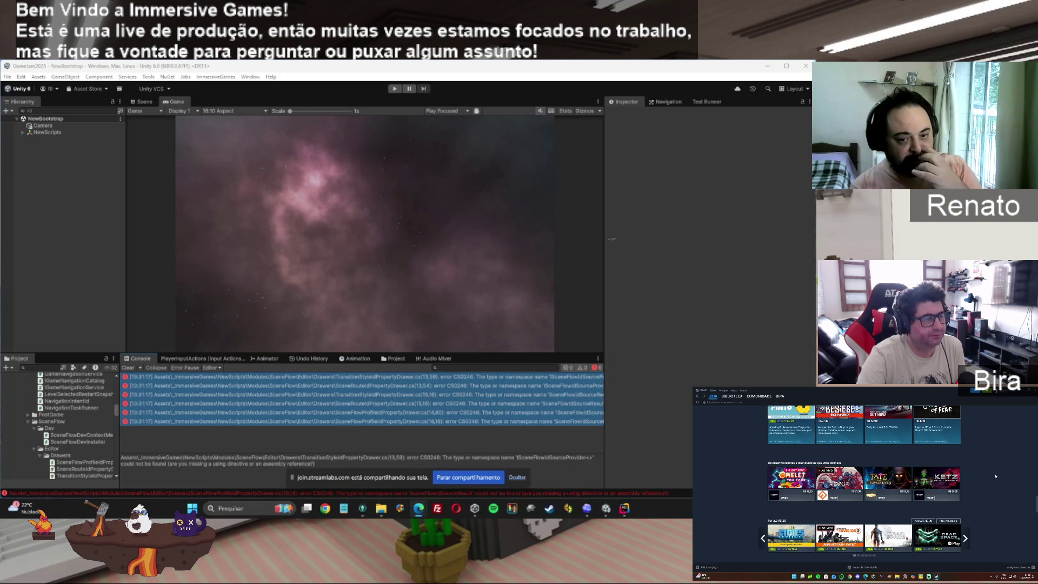
{"action": "scroll", "coordinate": [997, 480], "scroll_direction": "down", "scroll_amount": 3}
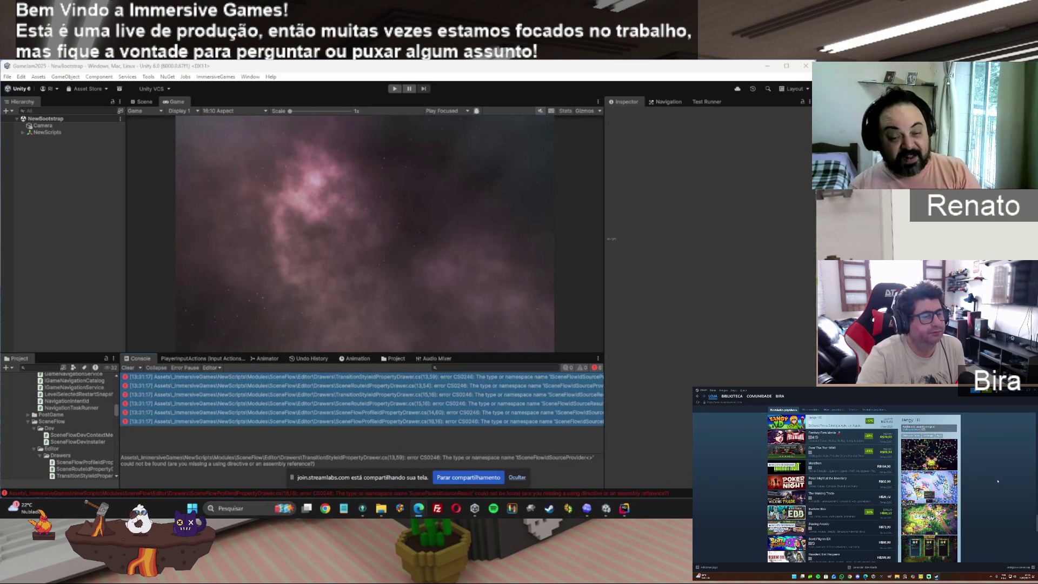
{"action": "scroll", "coordinate": [998, 480], "scroll_direction": "down", "scroll_amount": 5}
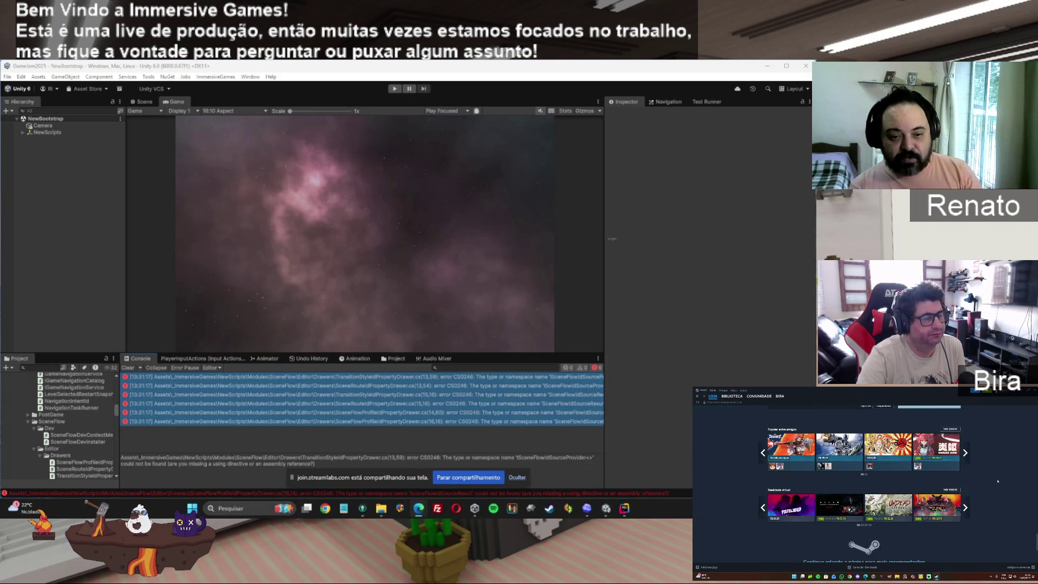
{"action": "scroll", "coordinate": [997, 481], "scroll_direction": "down", "scroll_amount": 3}
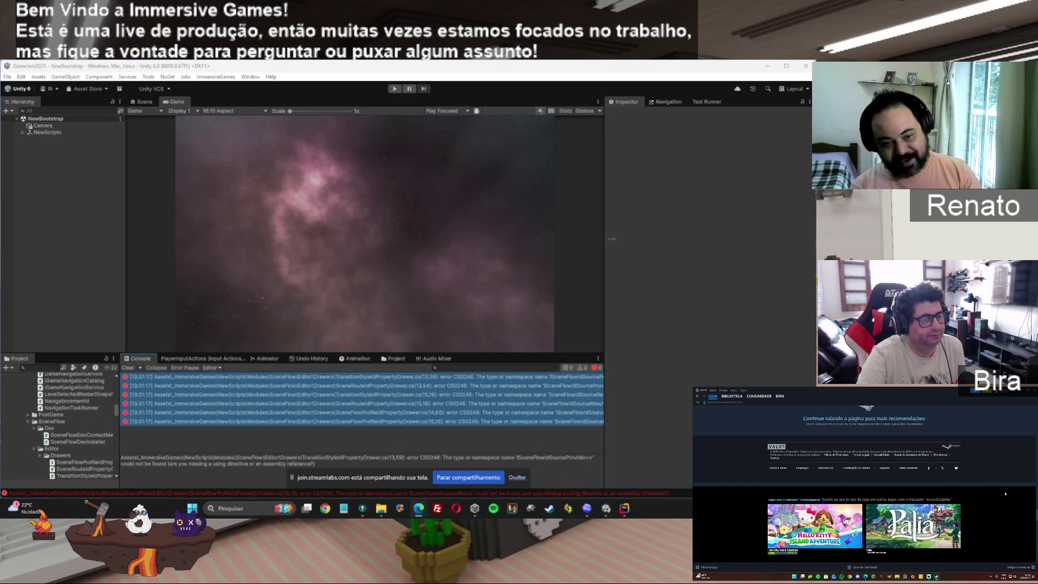
{"action": "scroll", "coordinate": [1005, 493], "scroll_direction": "down", "scroll_amount": 5}
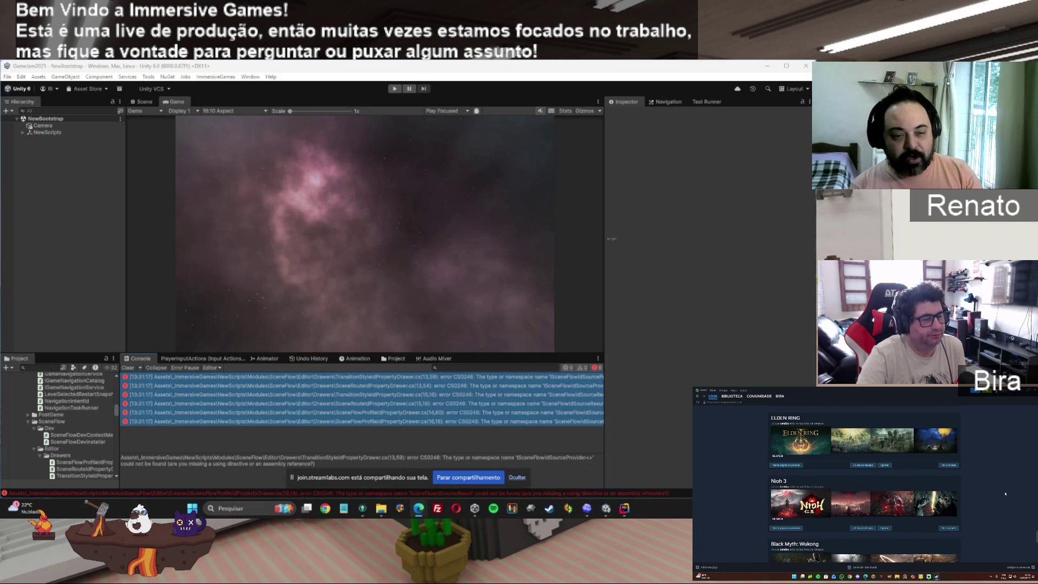
{"action": "scroll", "coordinate": [1004, 493], "scroll_direction": "down", "scroll_amount": 5}
{"action": "scroll", "coordinate": [1004, 493], "scroll_direction": "down", "scroll_amount": 3}
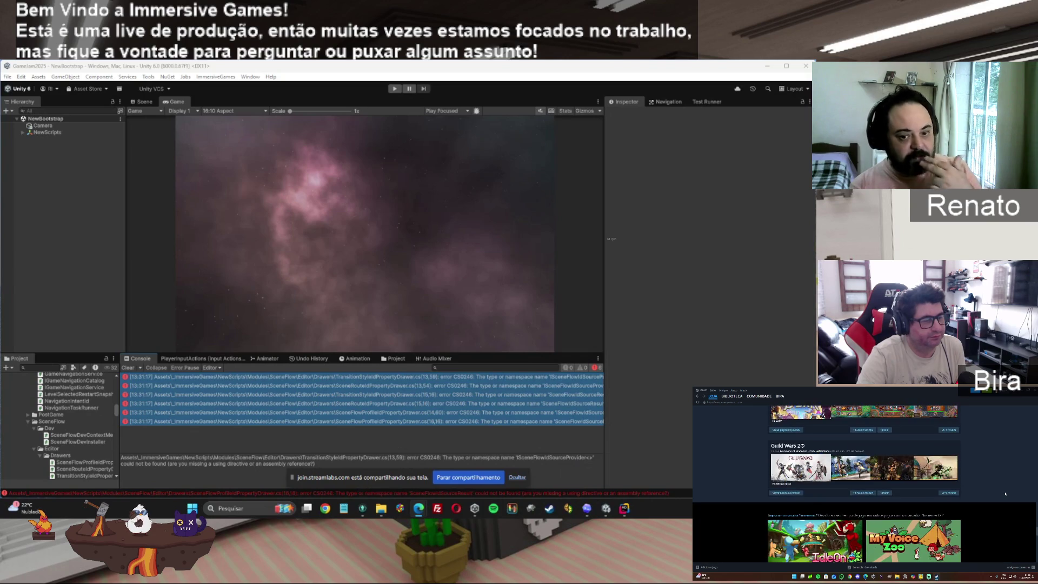
{"action": "scroll", "coordinate": [1004, 493], "scroll_direction": "down", "scroll_amount": 5}
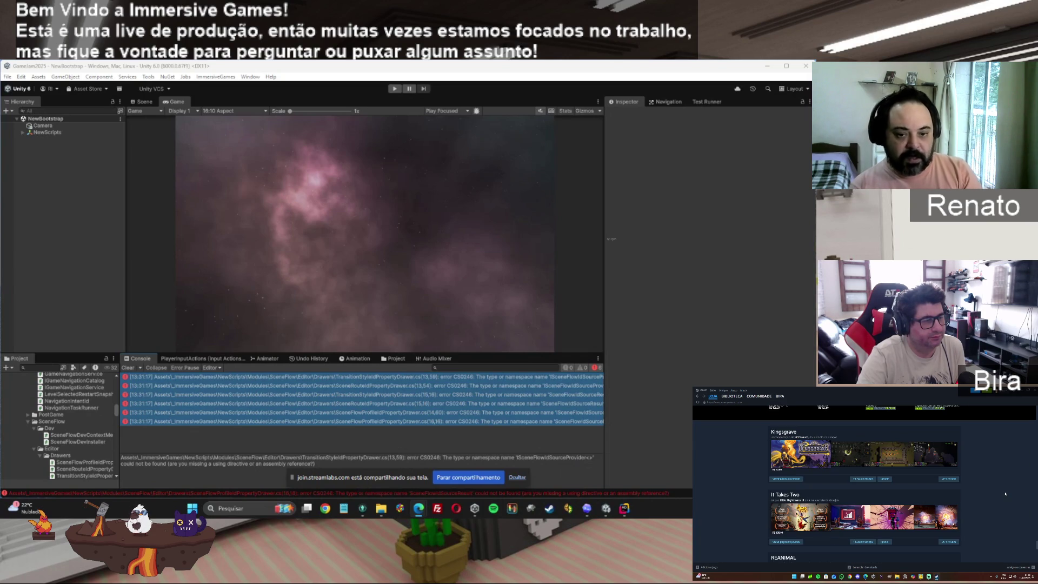
{"action": "scroll", "coordinate": [1004, 493], "scroll_direction": "down", "scroll_amount": 4}
{"action": "scroll", "coordinate": [1004, 493], "scroll_direction": "down", "scroll_amount": 3}
{"action": "scroll", "coordinate": [1004, 493], "scroll_direction": "up", "scroll_amount": 2}
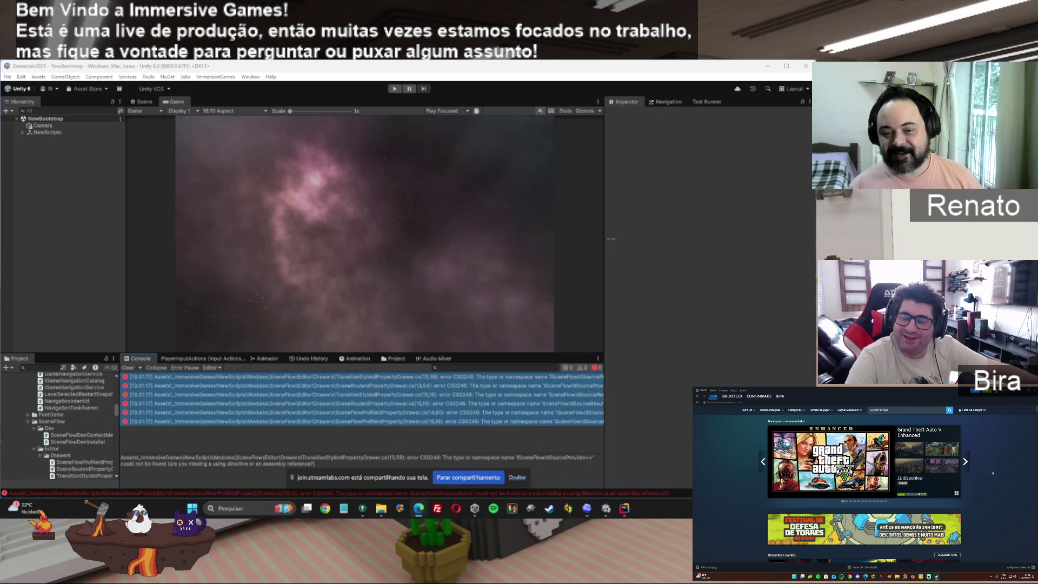
Advance the featured carousel past Grand Theft Auto V, Protocol Nightmare, Heartopia and Overwatch to Retro Endurance 8bit
{"action": "left_click", "coordinate": [967, 464]}
{"action": "left_click", "coordinate": [967, 464]}
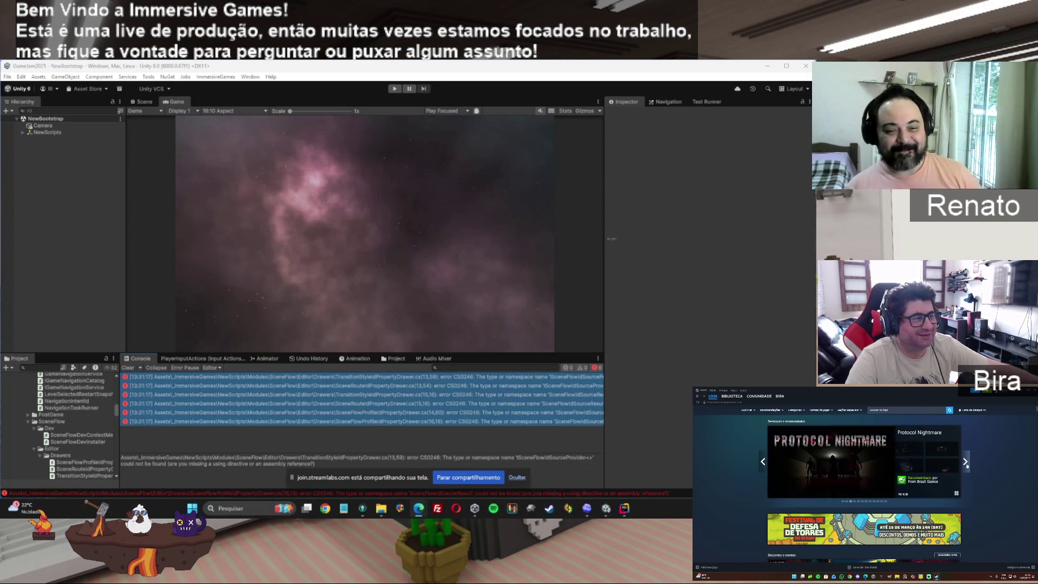
{"action": "left_click", "coordinate": [967, 464]}
{"action": "left_click", "coordinate": [967, 464]}
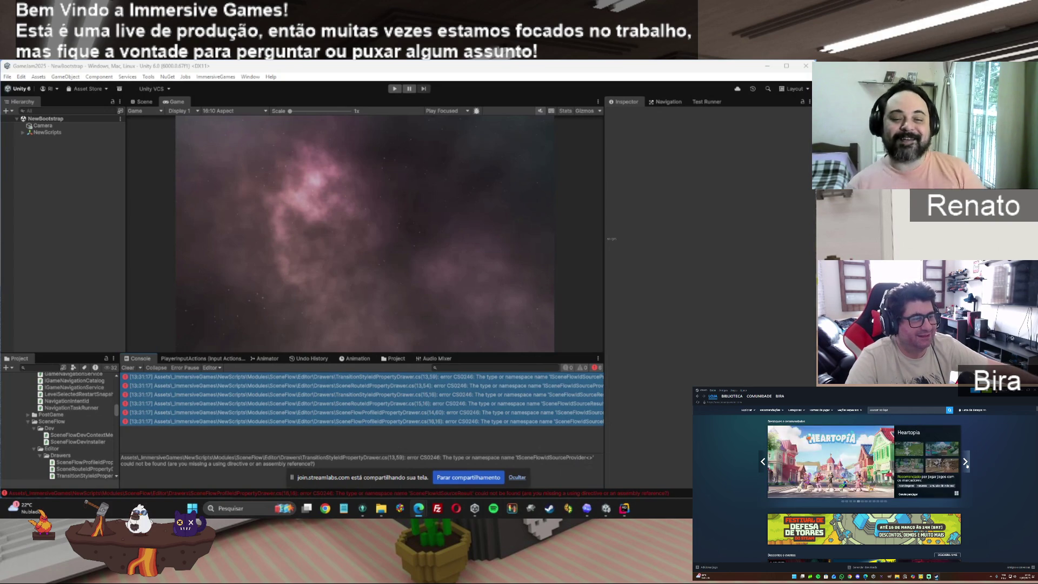
{"action": "left_click", "coordinate": [966, 463]}
{"action": "left_click", "coordinate": [967, 464]}
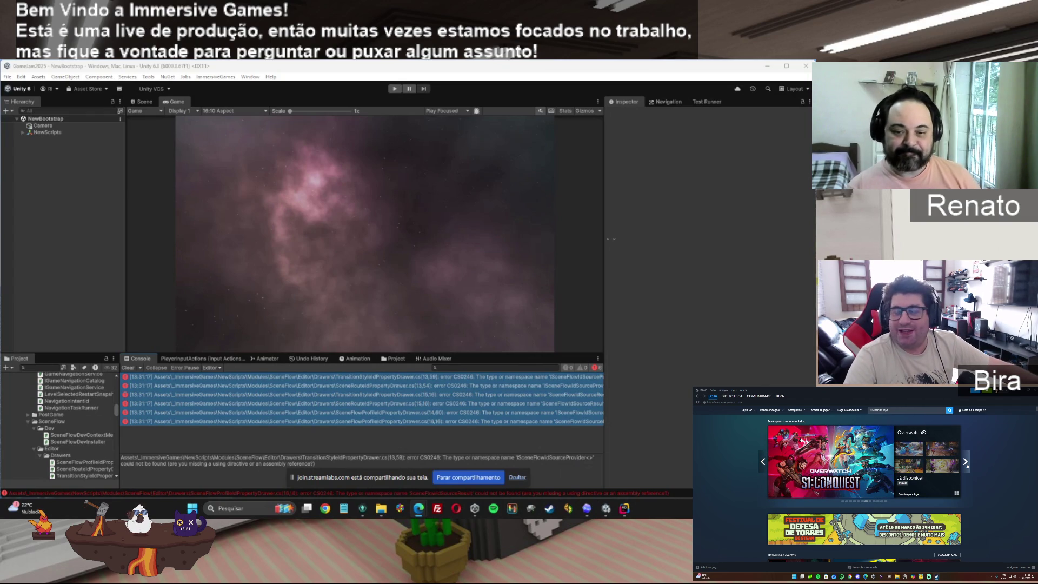
{"action": "left_click", "coordinate": [967, 464]}
{"action": "left_click", "coordinate": [967, 463]}
{"action": "left_click", "coordinate": [967, 464]}
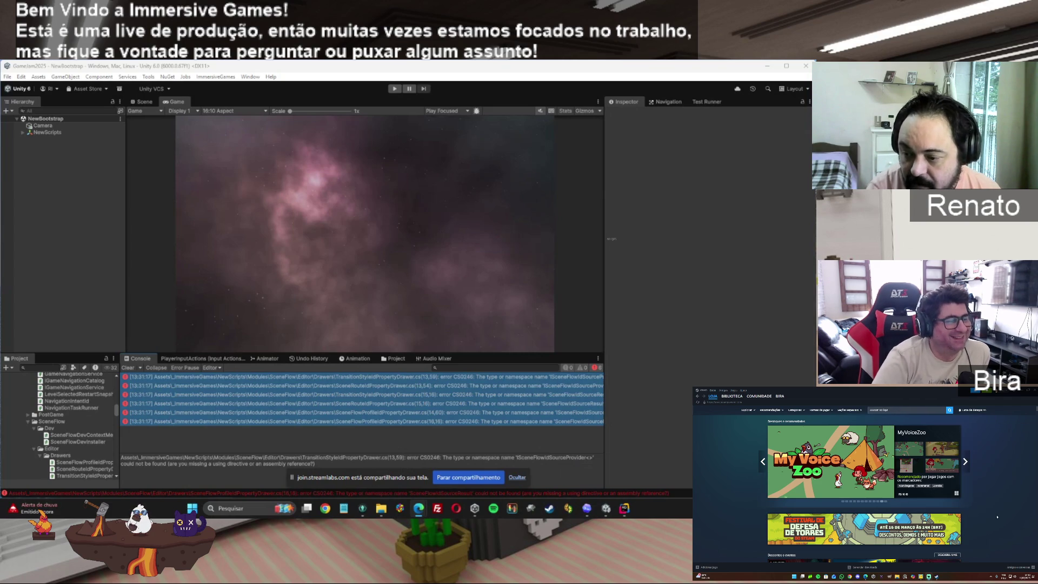
Scroll through the SceneFlow CS0246 errors in the Console, then switch to the Codex window
{"action": "scroll", "coordinate": [995, 526], "scroll_direction": "down", "scroll_amount": 3}
{"action": "scroll", "coordinate": [995, 525], "scroll_direction": "down", "scroll_amount": 2}
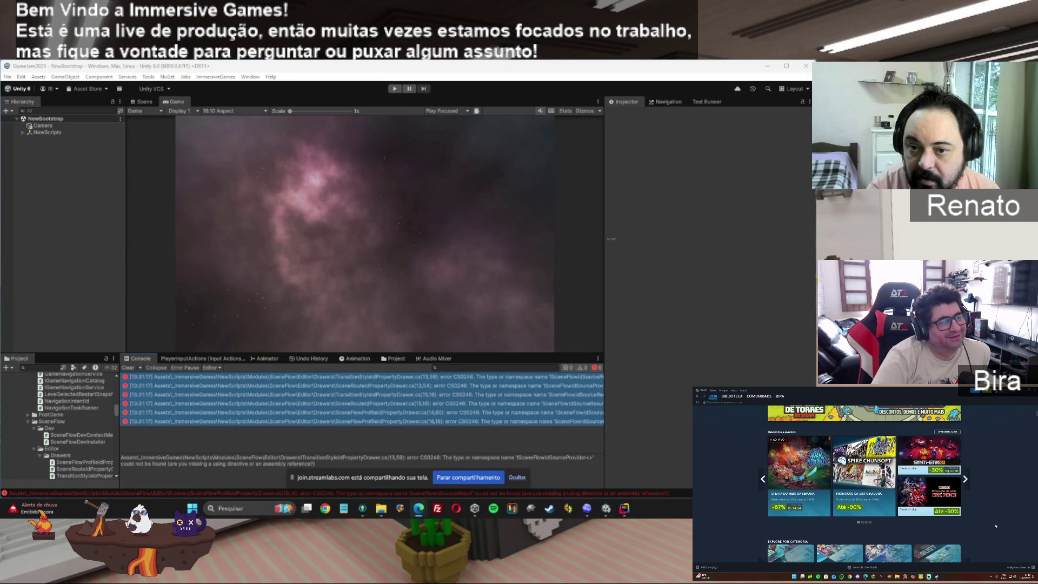
{"action": "scroll", "coordinate": [995, 526], "scroll_direction": "down", "scroll_amount": 5}
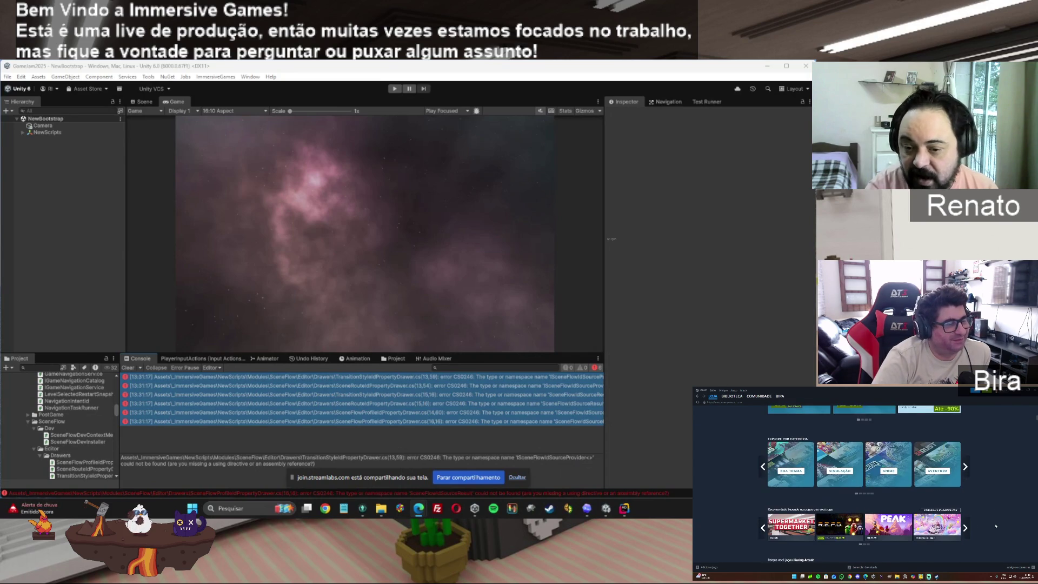
{"action": "scroll", "coordinate": [973, 522], "scroll_direction": "down", "scroll_amount": 3}
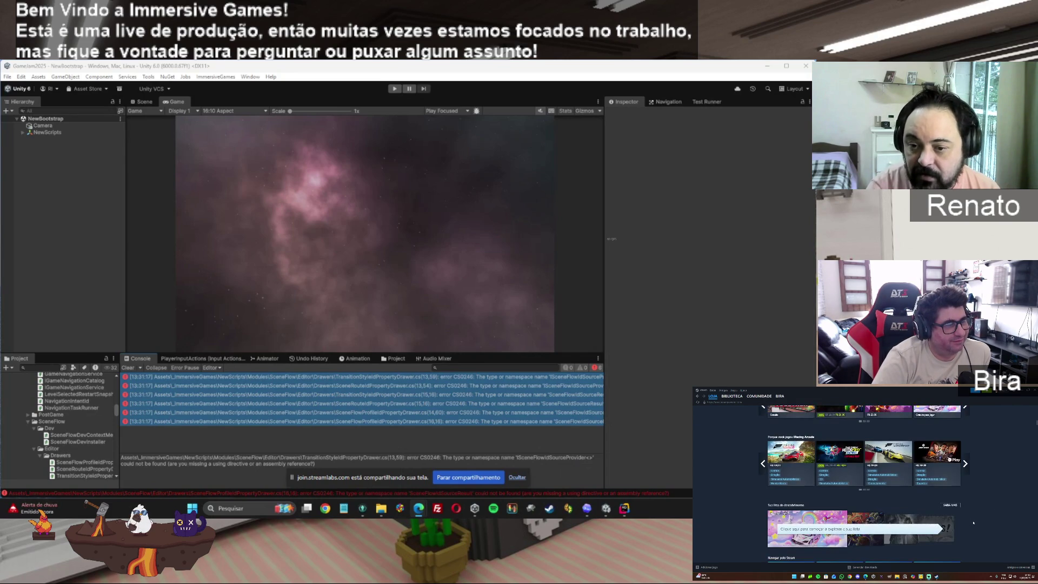
{"action": "scroll", "coordinate": [973, 522], "scroll_direction": "down", "scroll_amount": 3}
{"action": "right_click", "coordinate": [973, 522]}
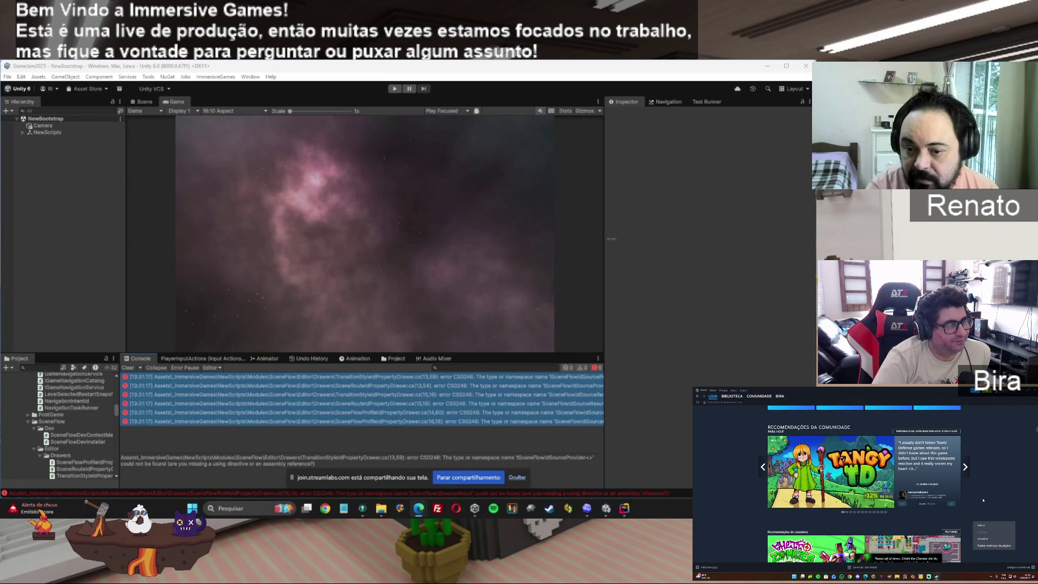
{"action": "scroll", "coordinate": [983, 504], "scroll_direction": "down", "scroll_amount": 3}
{"action": "scroll", "coordinate": [983, 498], "scroll_direction": "down", "scroll_amount": 3}
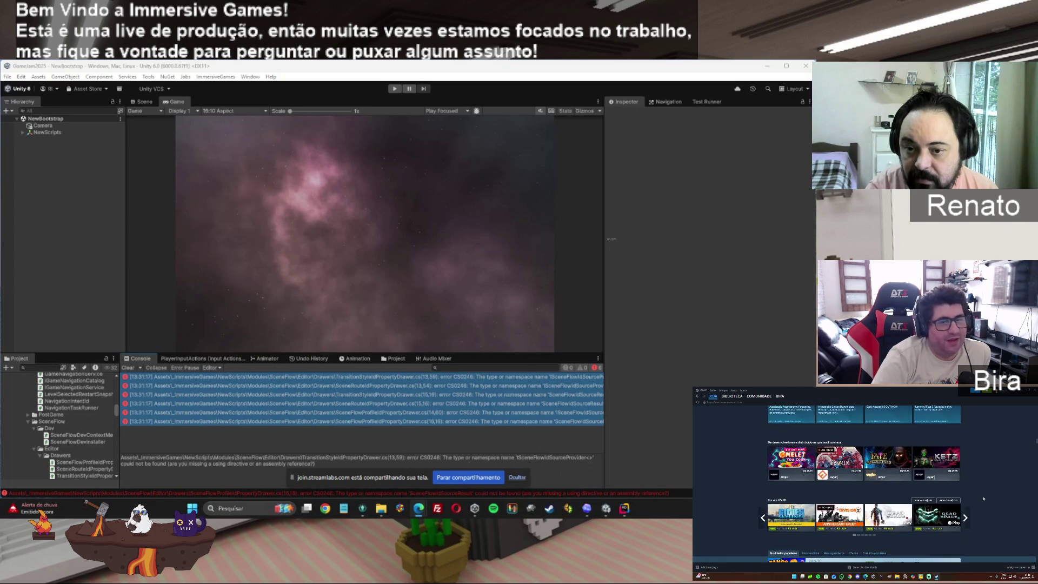
{"action": "scroll", "coordinate": [983, 503], "scroll_direction": "down", "scroll_amount": 3}
{"action": "key", "text": "alt+Tab"}
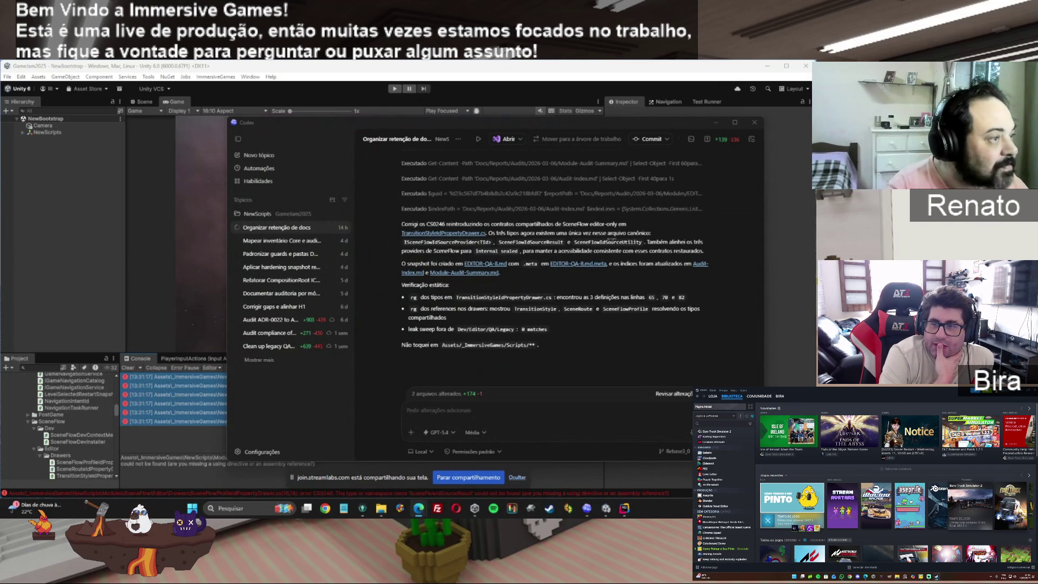
Return from Codex to Unity and clear the old Console log entries
{"action": "key", "text": "alt+Tab"}
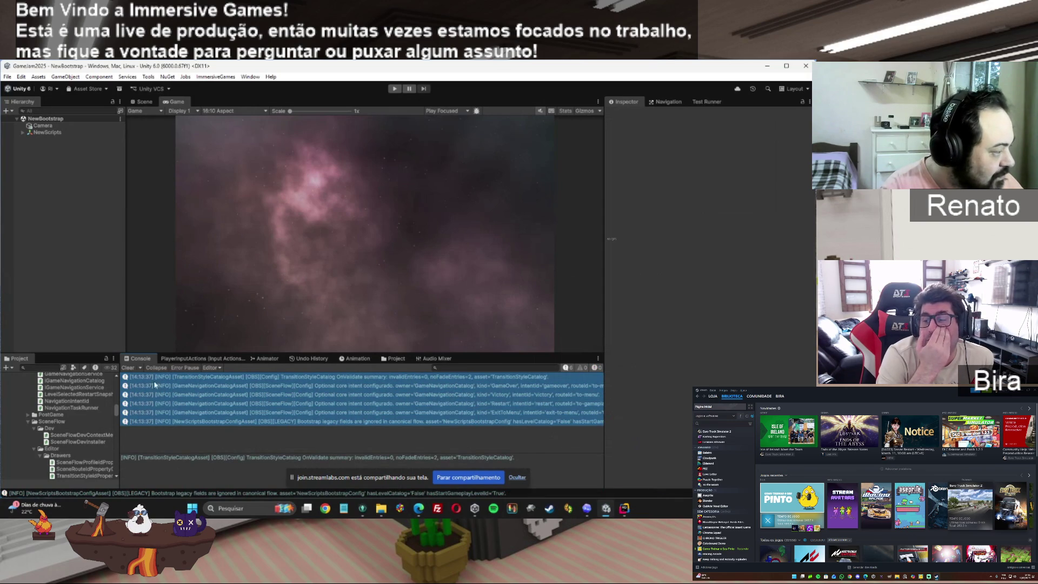
{"action": "left_click", "coordinate": [128, 370]}
Bring Codex back over Unity from the taskbar to show its fix summary
{"action": "mouse_move", "coordinate": [607, 509]}
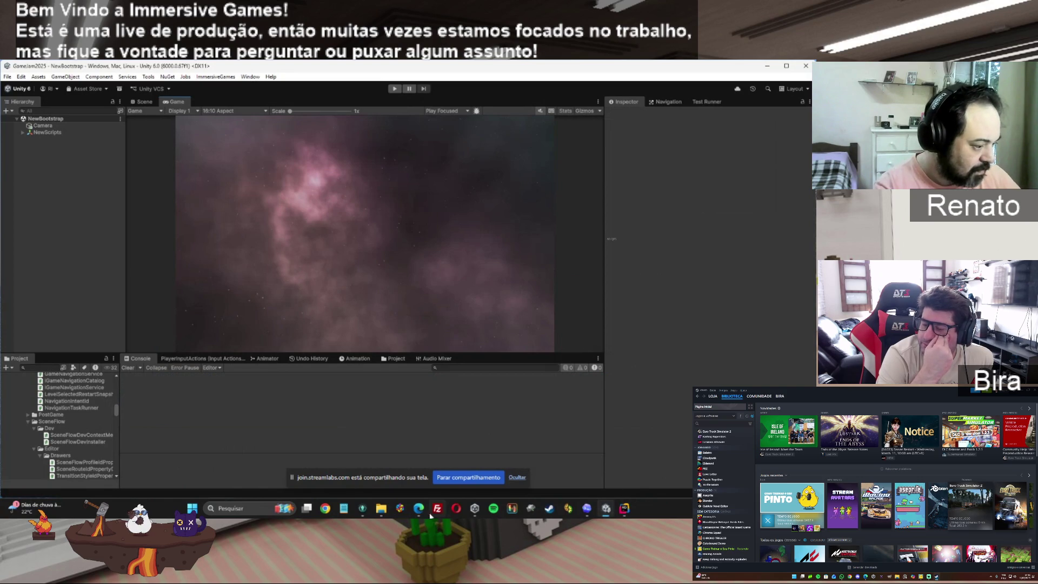
{"action": "mouse_move", "coordinate": [425, 516]}
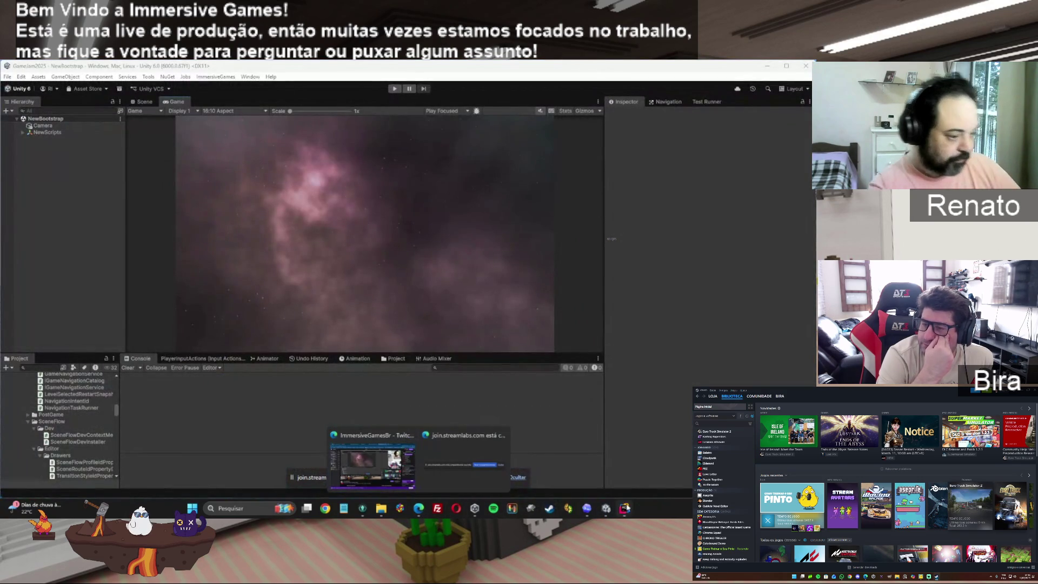
{"action": "left_click", "coordinate": [586, 508]}
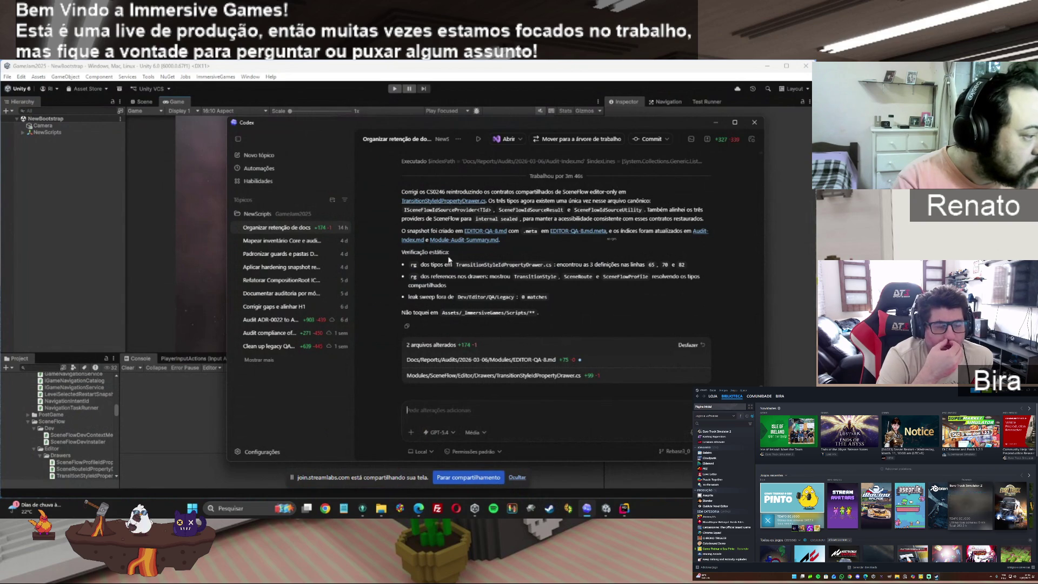
Focus the Codex follow-up box, switch Steam to the store, then minimize Codex back to Unity
{"action": "left_click", "coordinate": [540, 401]}
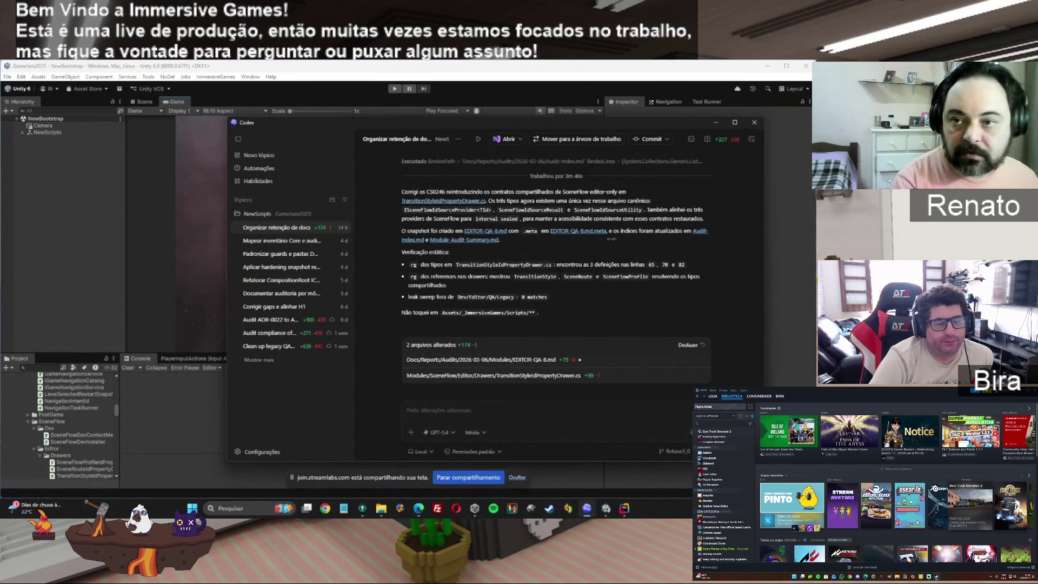
{"action": "left_click", "coordinate": [952, 468]}
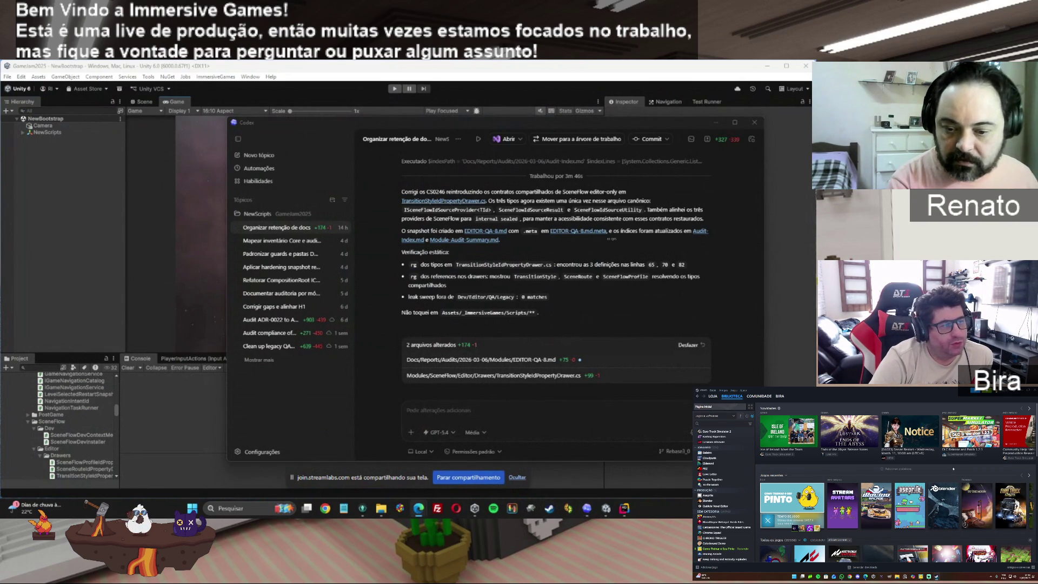
{"action": "left_click", "coordinate": [713, 397]}
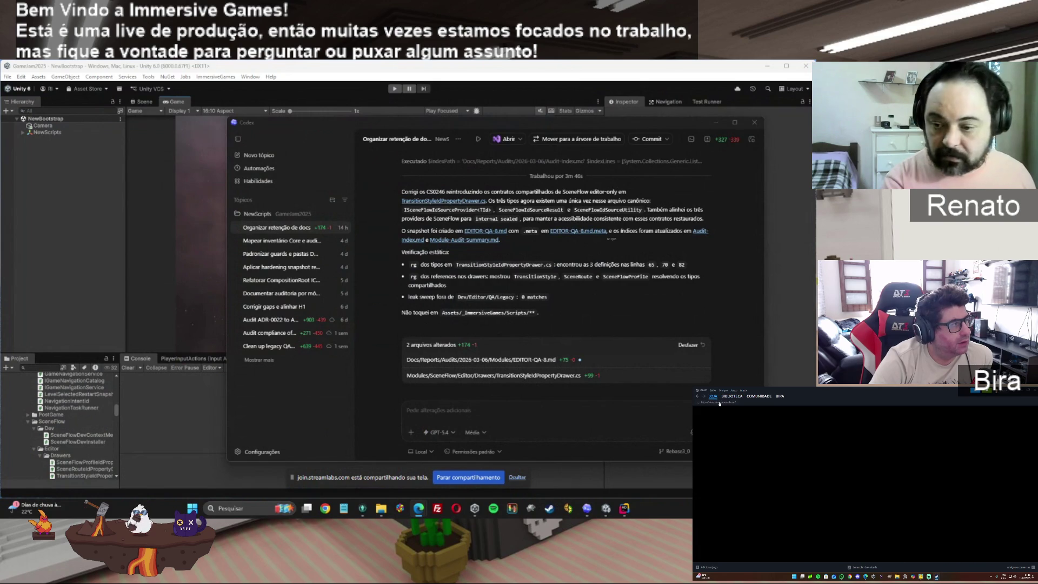
{"action": "left_click", "coordinate": [606, 508]}
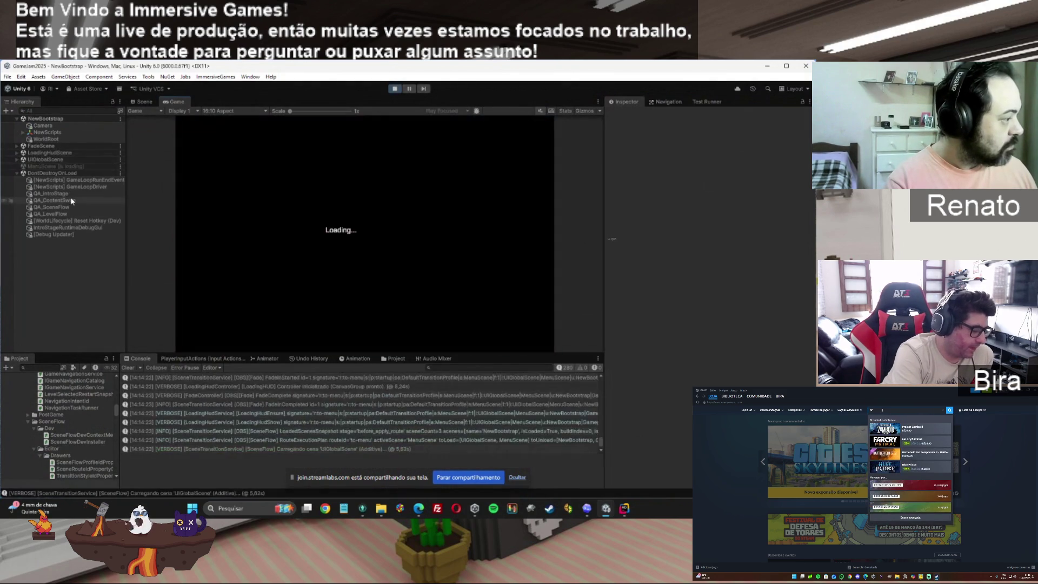
Enter Play mode, pause and resume in GameplayScene, then select the QA_LevelFlow object
{"action": "left_click", "coordinate": [211, 234]}
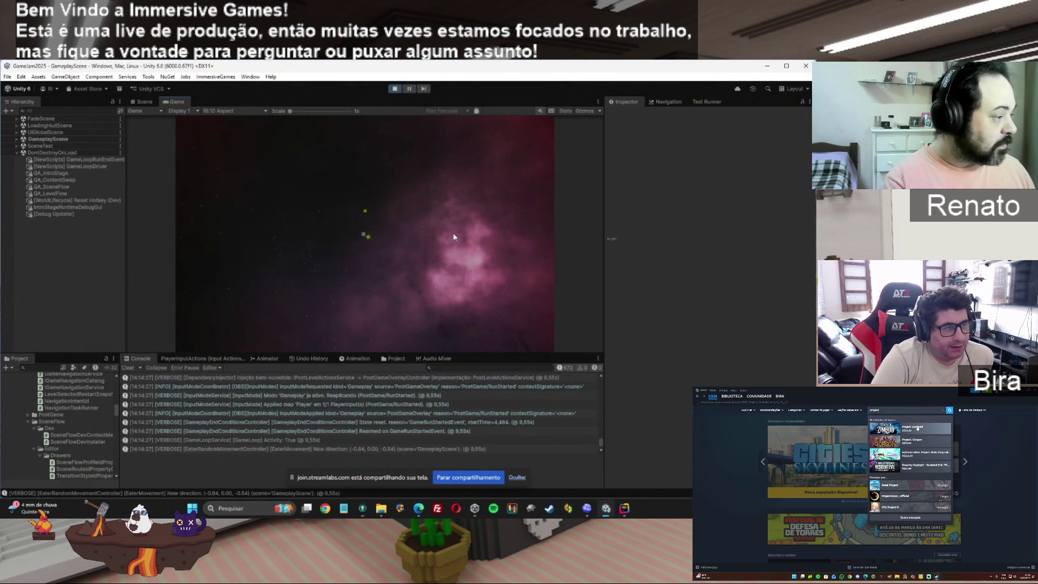
{"action": "key", "text": "Escape"}
{"action": "left_click", "coordinate": [373, 217]}
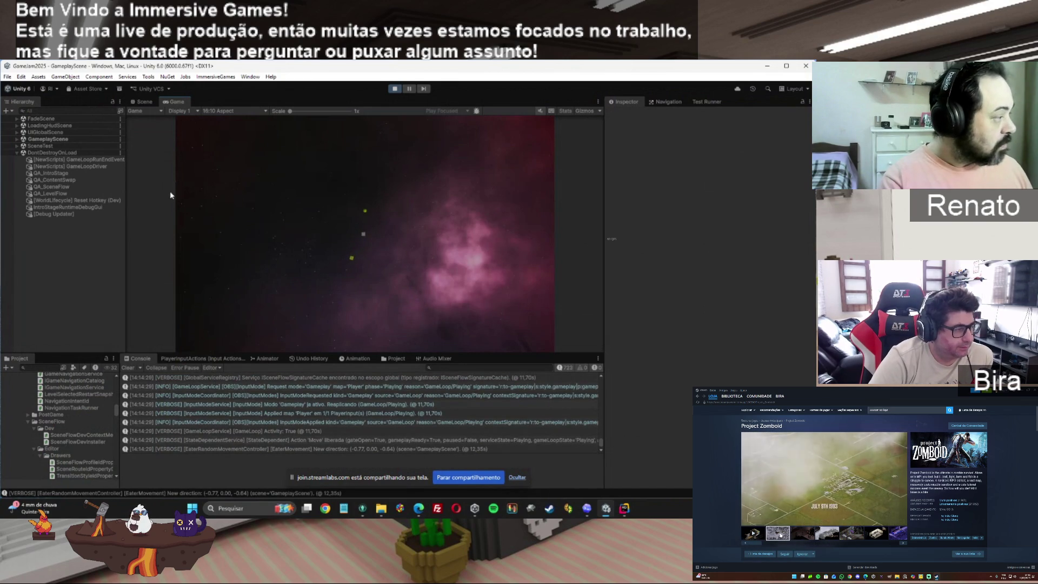
{"action": "left_click", "coordinate": [51, 193]}
Run QA > NextLevel from the Level Flow context menu and complete the intro stage
{"action": "right_click", "coordinate": [654, 181]}
{"action": "mouse_move", "coordinate": [779, 292]}
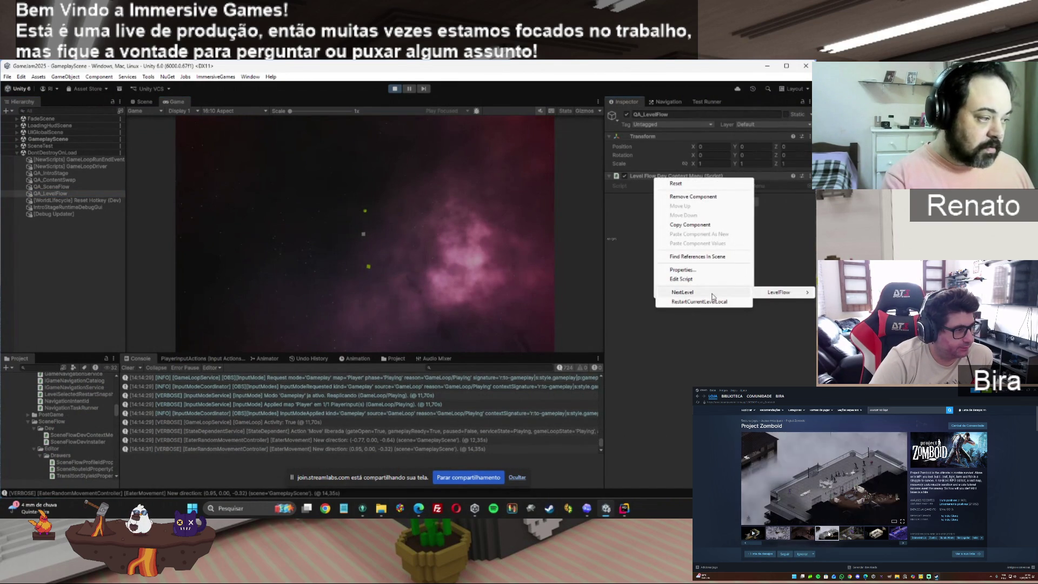
{"action": "left_click", "coordinate": [712, 294]}
{"action": "left_click", "coordinate": [278, 138]}
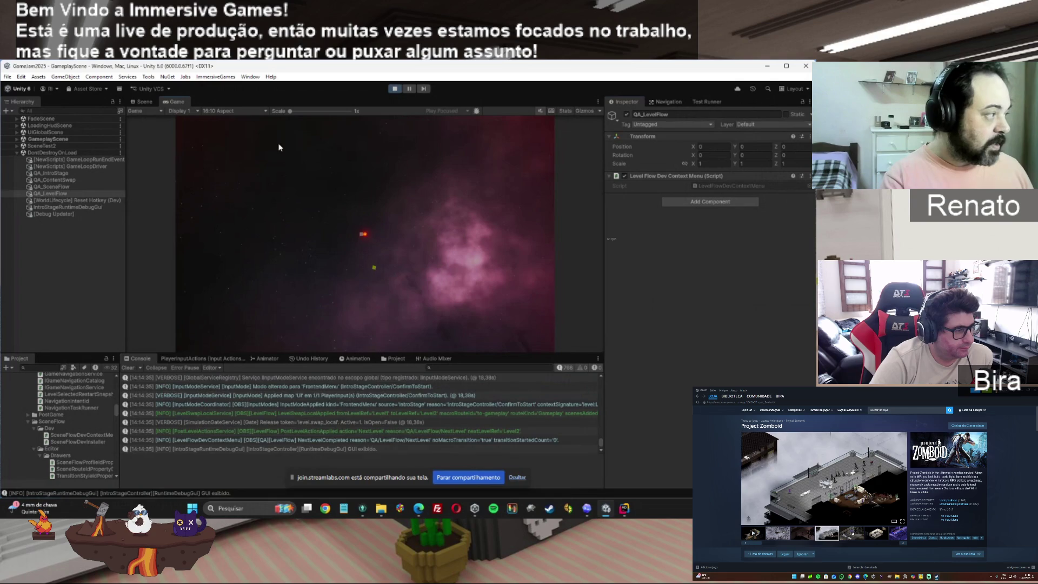
Run RestartCurrentLevelLocal and complete the intro stage again
{"action": "right_click", "coordinate": [687, 176]}
{"action": "mouse_move", "coordinate": [756, 292]}
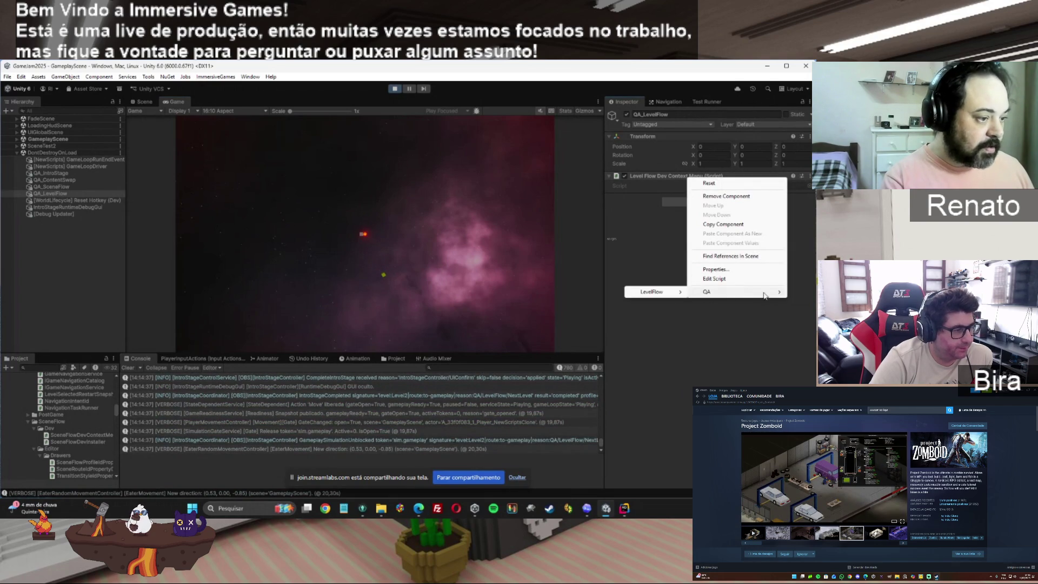
{"action": "left_click", "coordinate": [655, 297]}
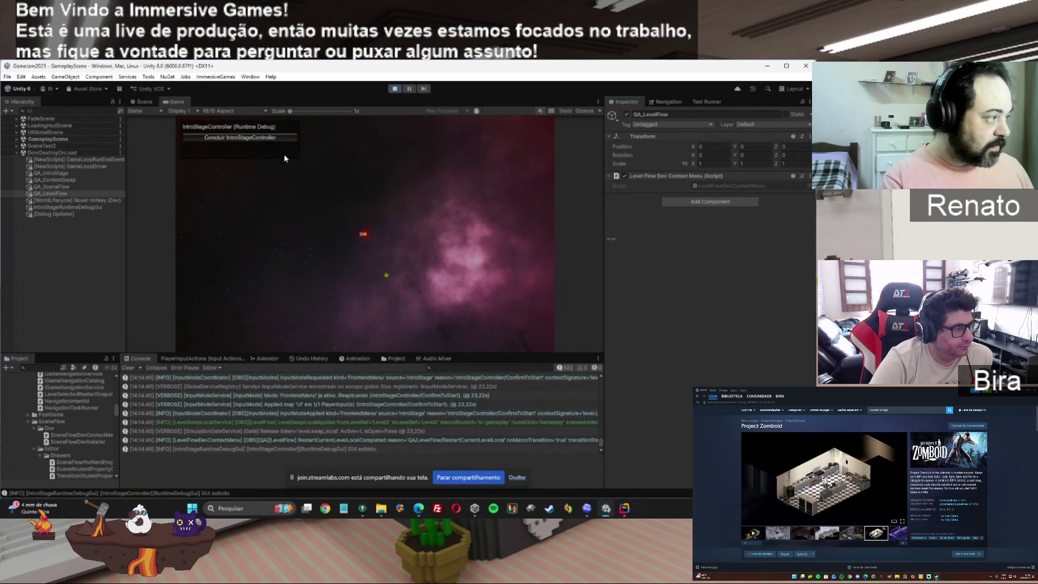
{"action": "left_click", "coordinate": [271, 139]}
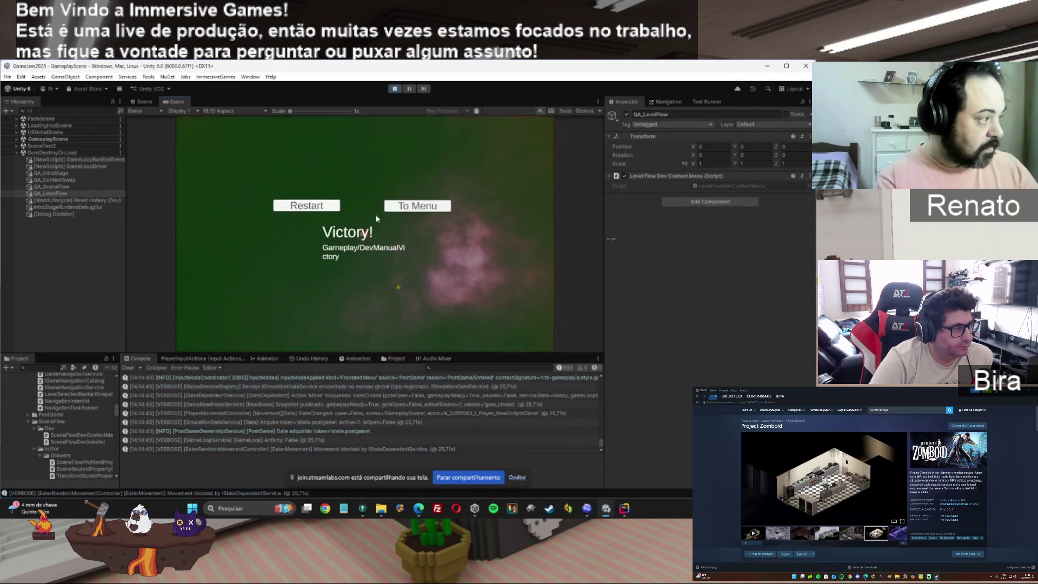
Restart after Victory, go To Menu after Defeat, then Quit the game
{"action": "left_click", "coordinate": [313, 205]}
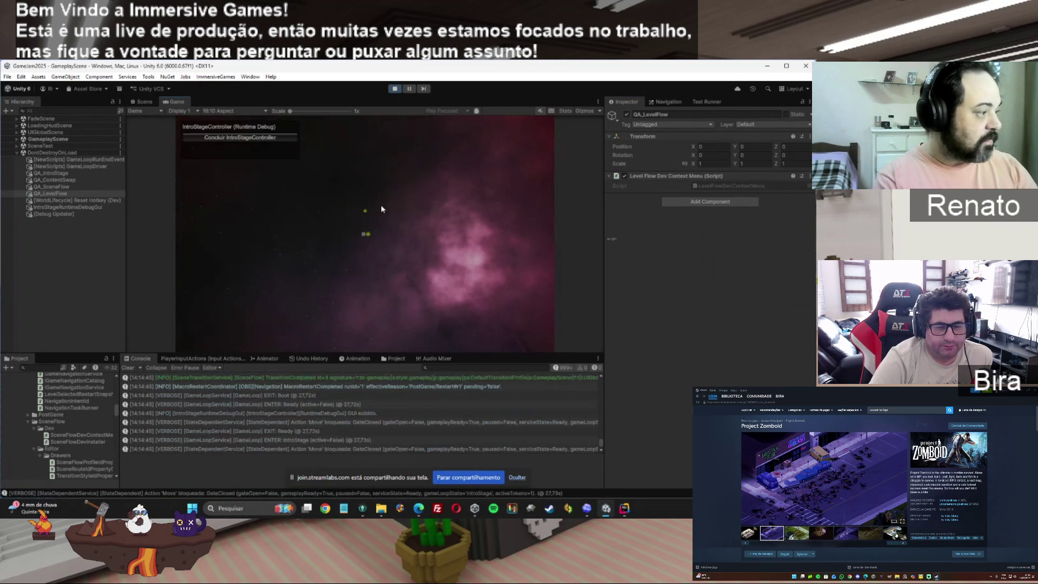
{"action": "left_click", "coordinate": [277, 140]}
{"action": "left_click", "coordinate": [428, 204]}
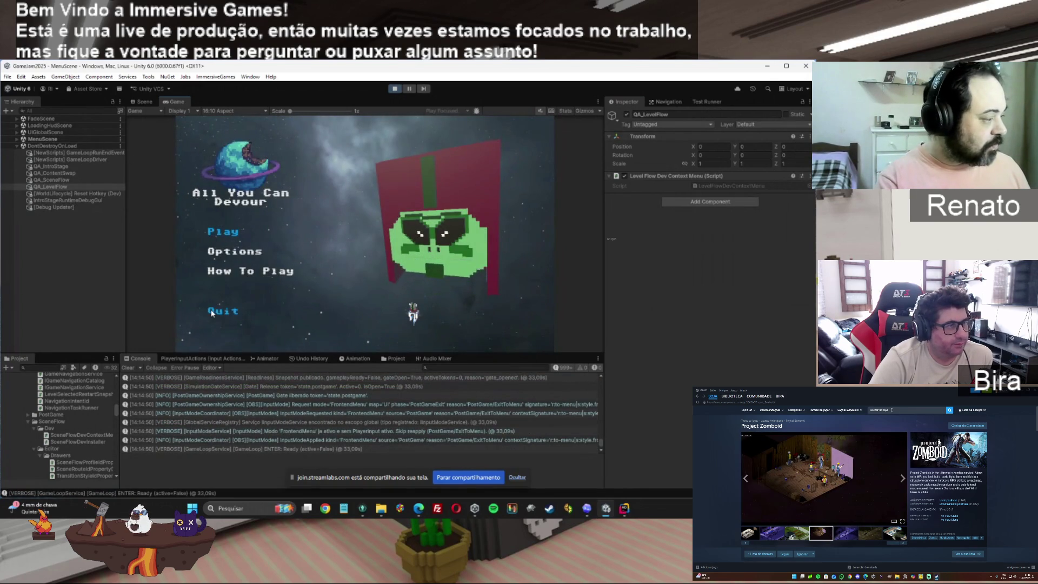
{"action": "left_click", "coordinate": [212, 312]}
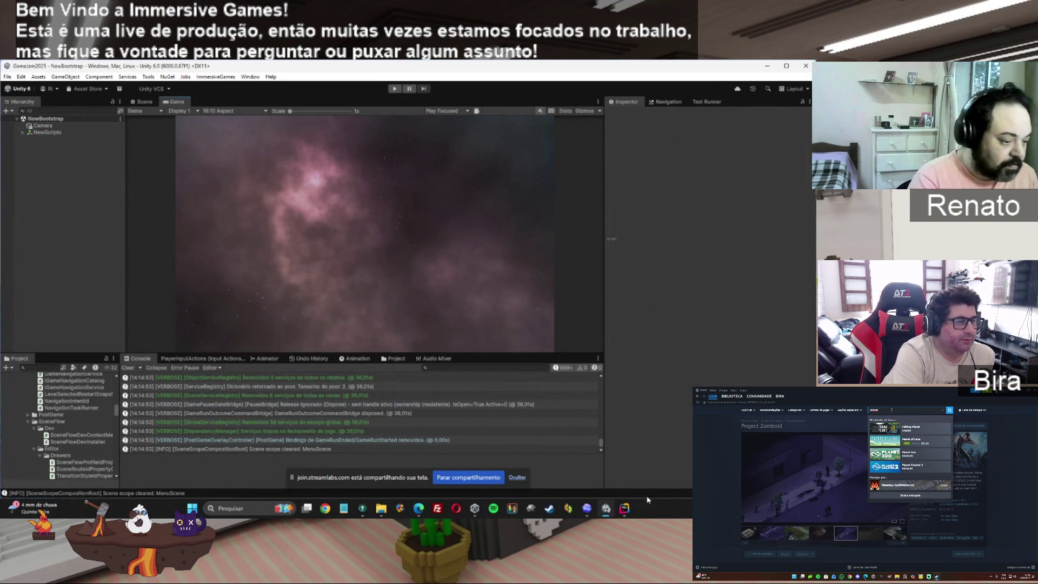
{"action": "mouse_move", "coordinate": [627, 508]}
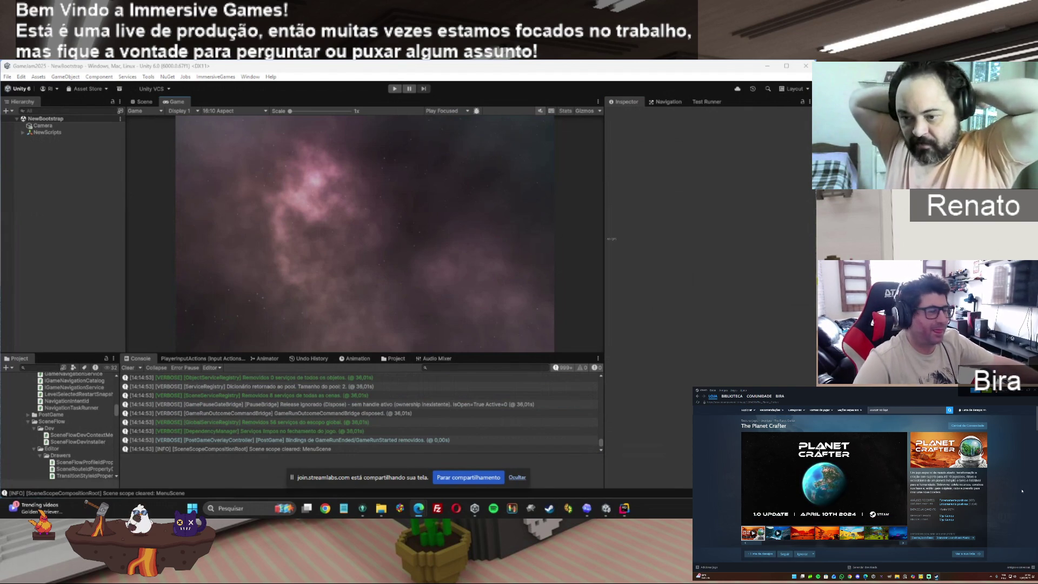
{"action": "left_click", "coordinate": [823, 533]}
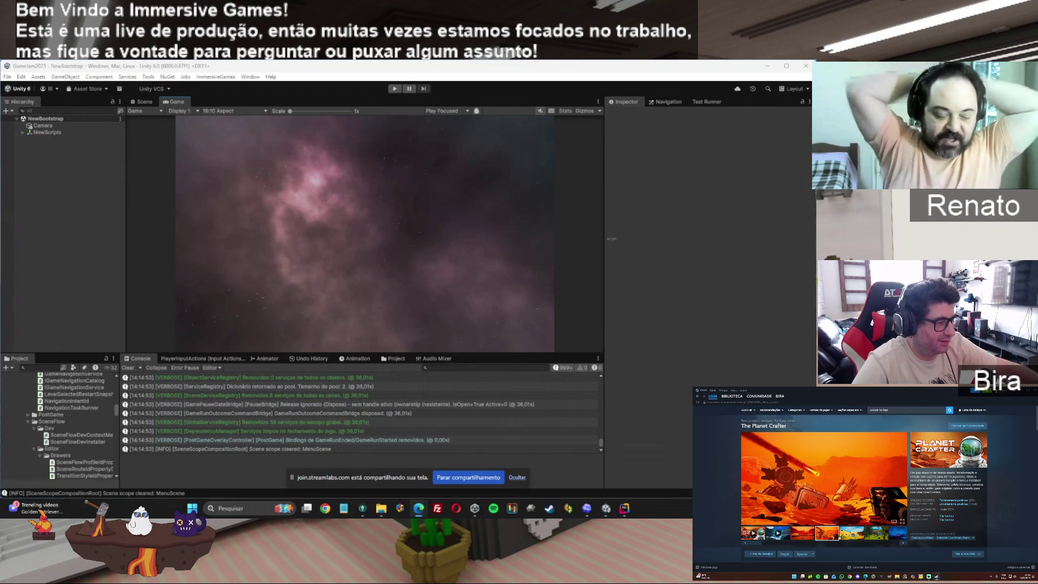
{"action": "left_click", "coordinate": [854, 534]}
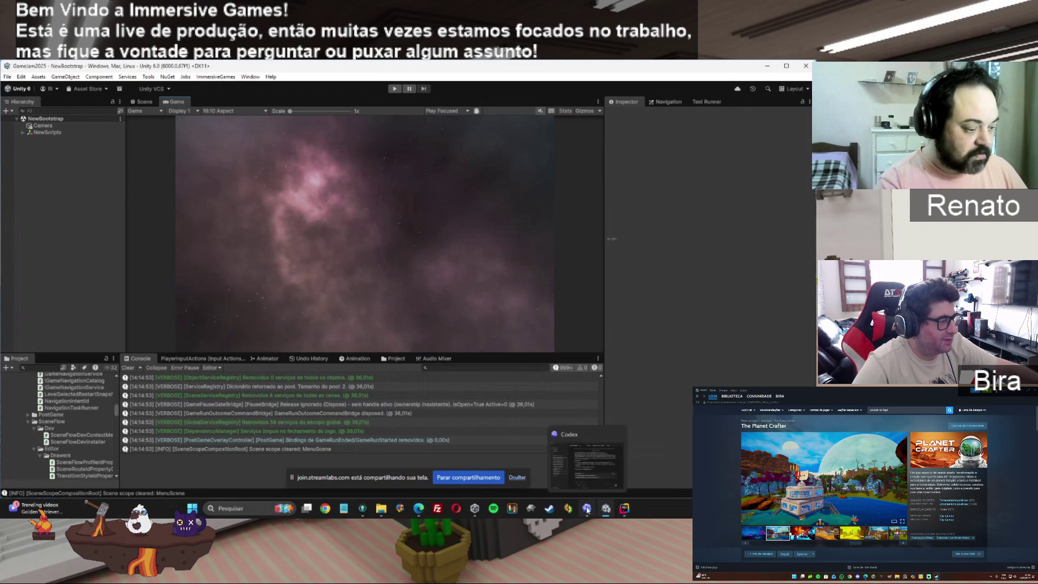
{"action": "left_click", "coordinate": [588, 509]}
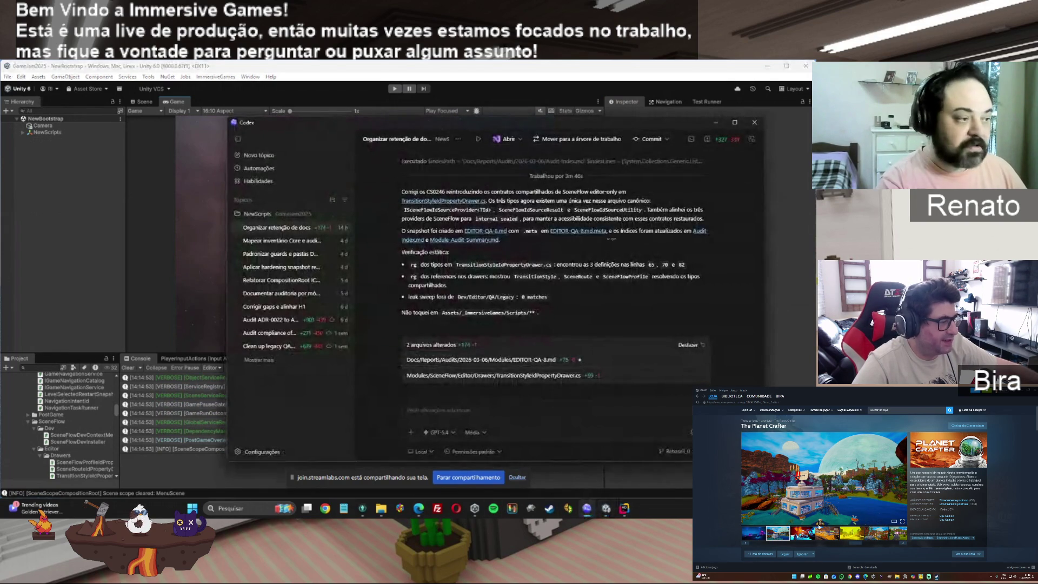
{"action": "left_click", "coordinate": [611, 509]}
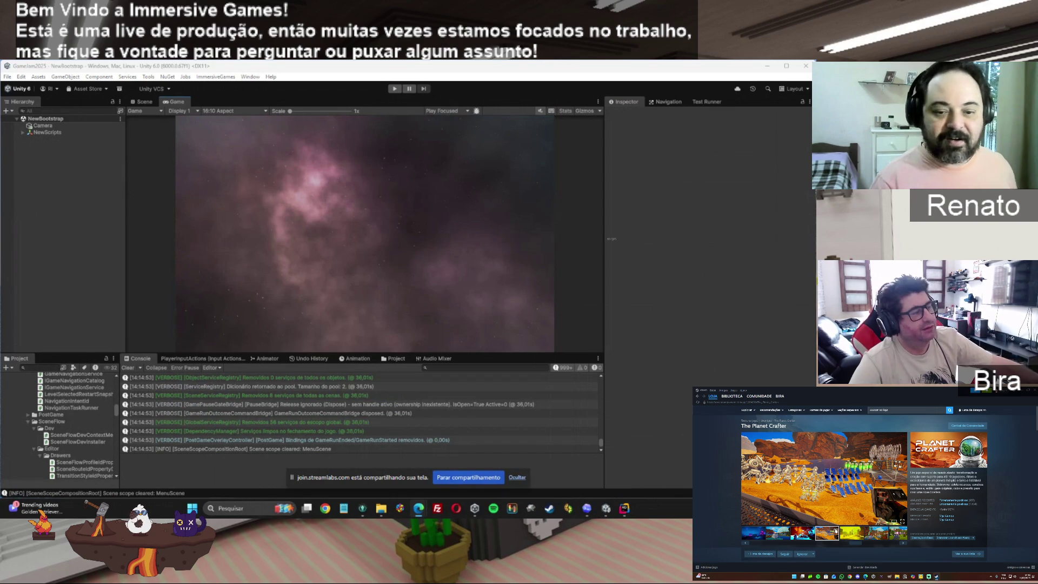
{"action": "left_click", "coordinate": [852, 536]}
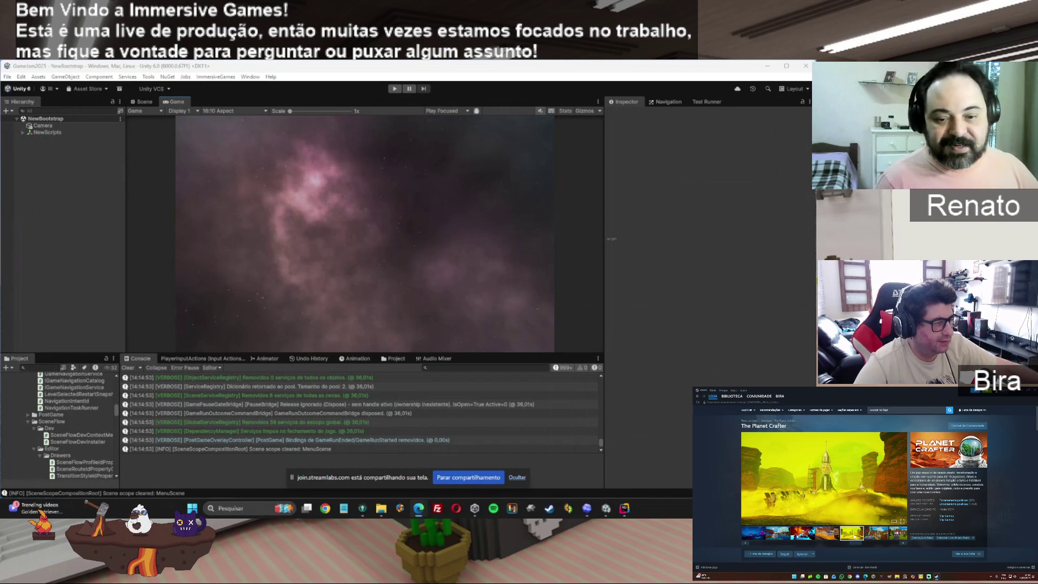
Browse The Planet Crafter screenshots—waterfall, red planet, green jungle—ending on the blue night scene
{"action": "left_click", "coordinate": [875, 533]}
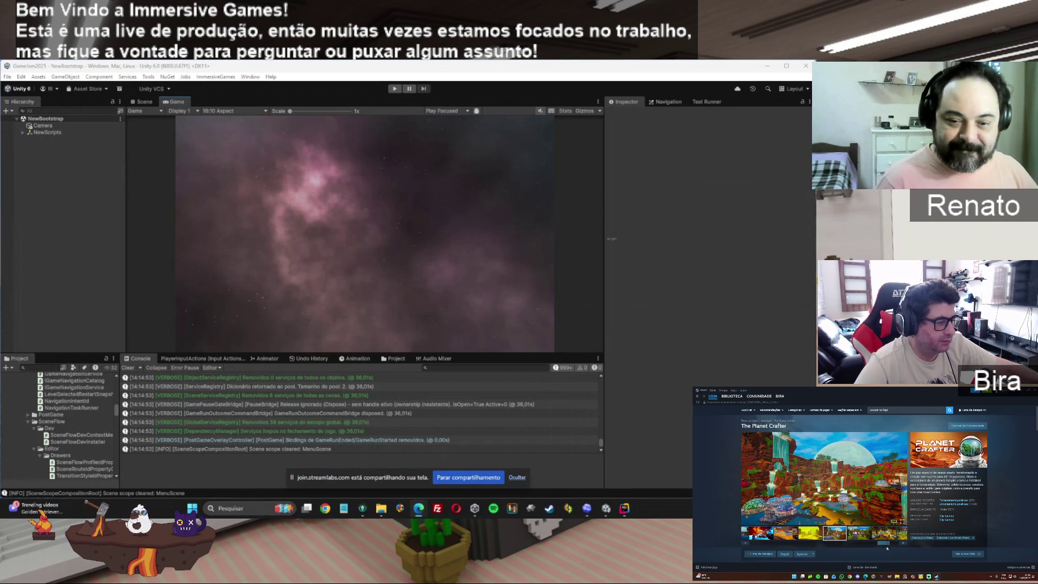
{"action": "left_click", "coordinate": [850, 534]}
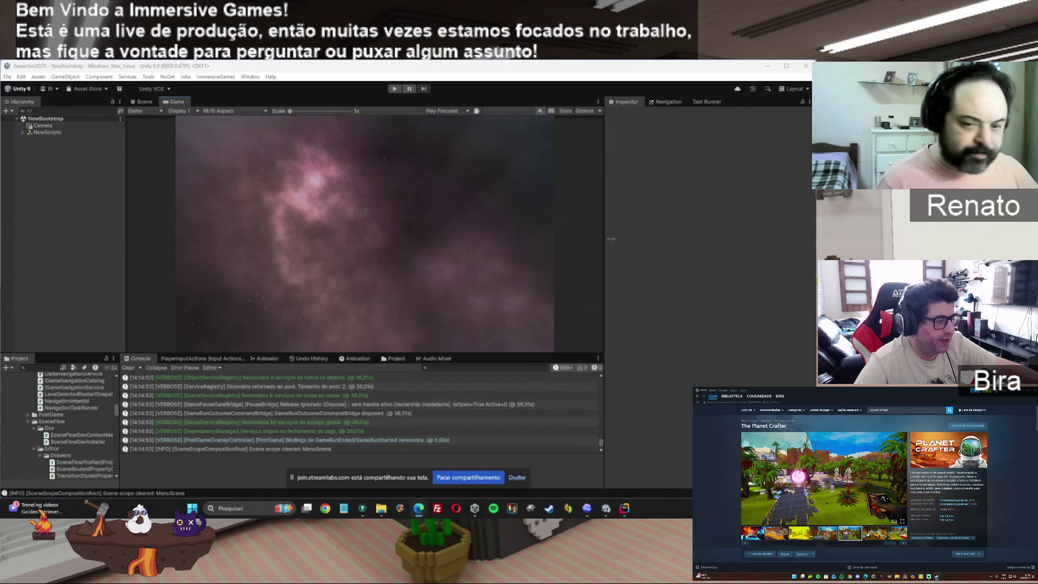
{"action": "left_click", "coordinate": [874, 534]}
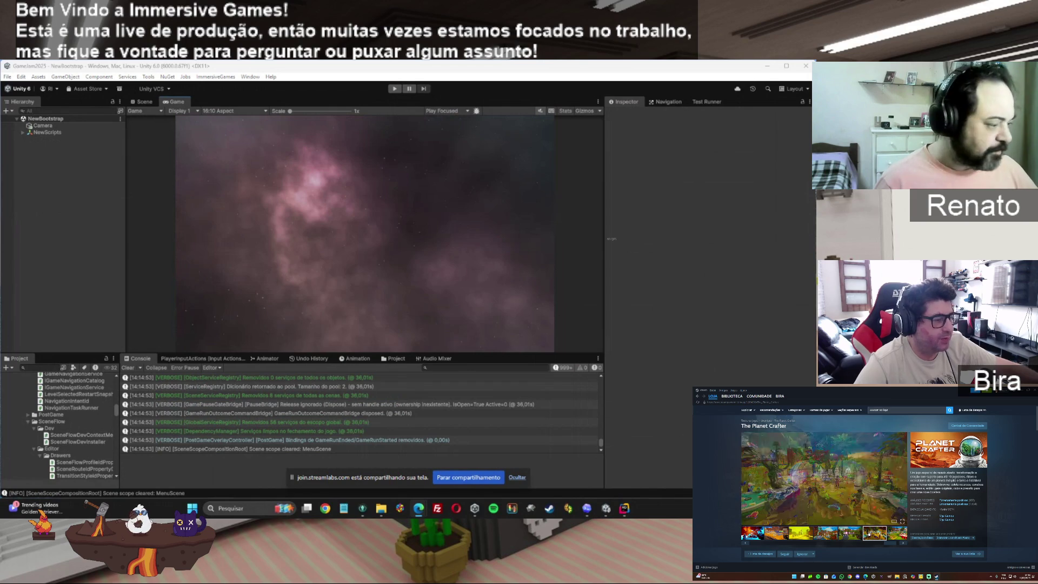
{"action": "left_click", "coordinate": [905, 542]}
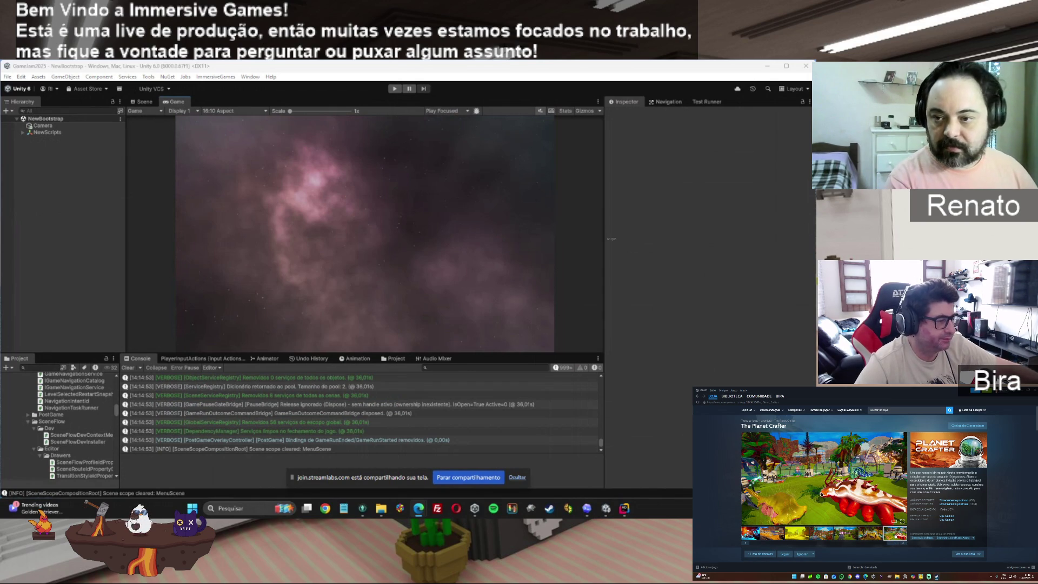
{"action": "left_click_drag", "start_coordinate": [895, 543], "coordinate": [746, 544]}
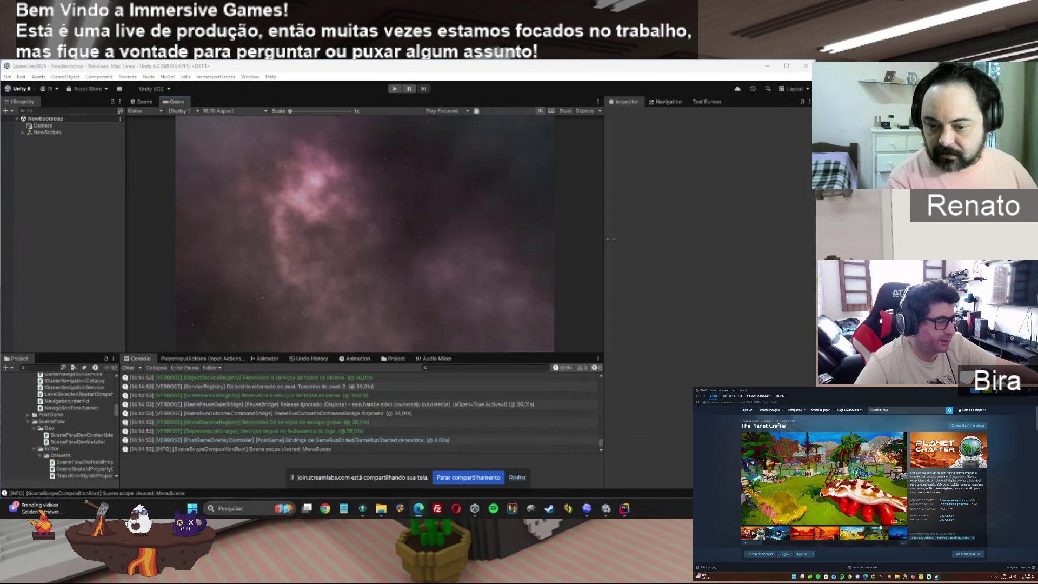
{"action": "left_click", "coordinate": [798, 536]}
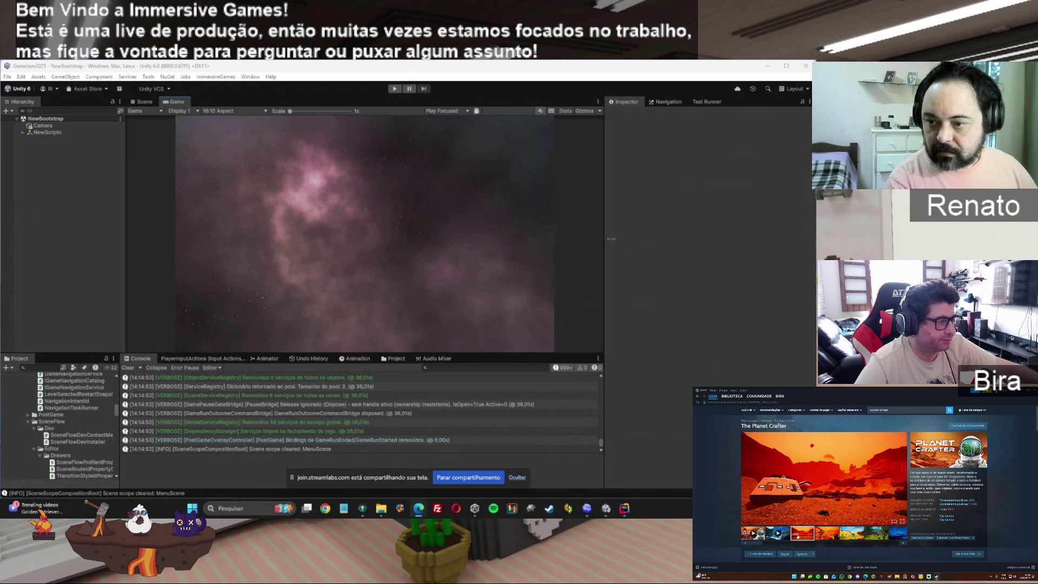
{"action": "left_click", "coordinate": [828, 534]}
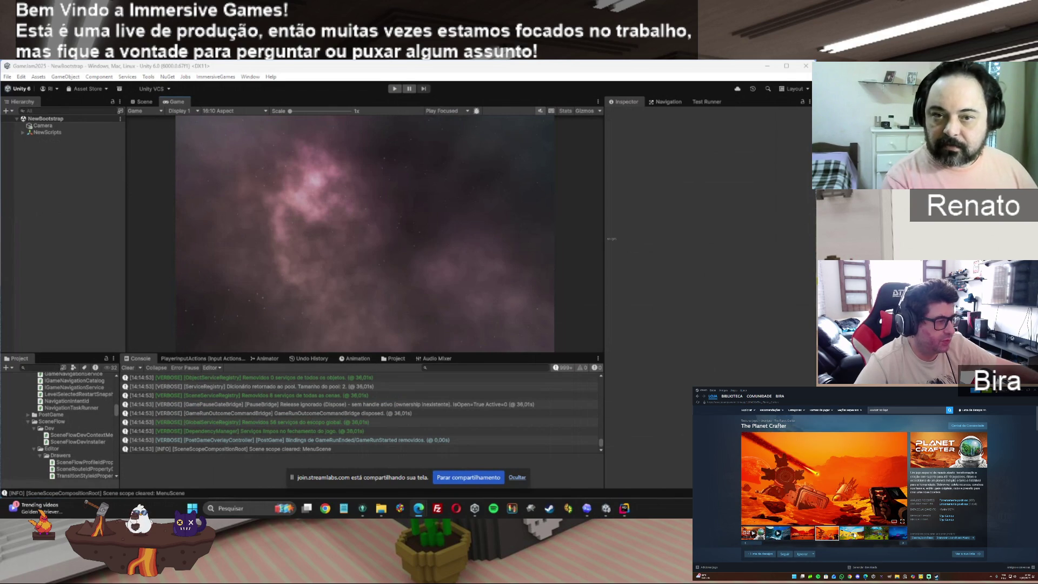
{"action": "left_click", "coordinate": [854, 536]}
{"action": "left_click", "coordinate": [875, 534]}
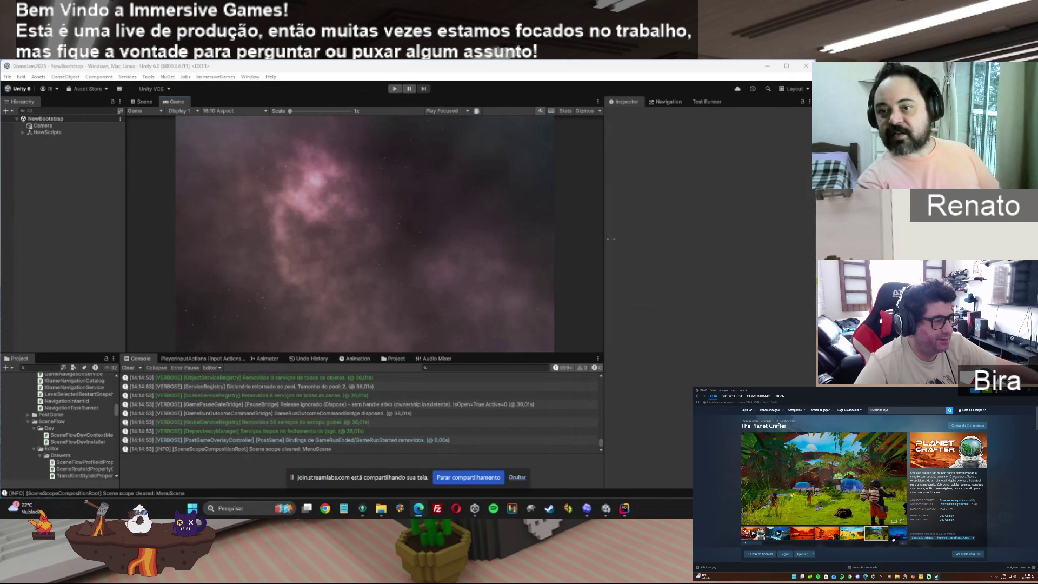
{"action": "left_click", "coordinate": [895, 535]}
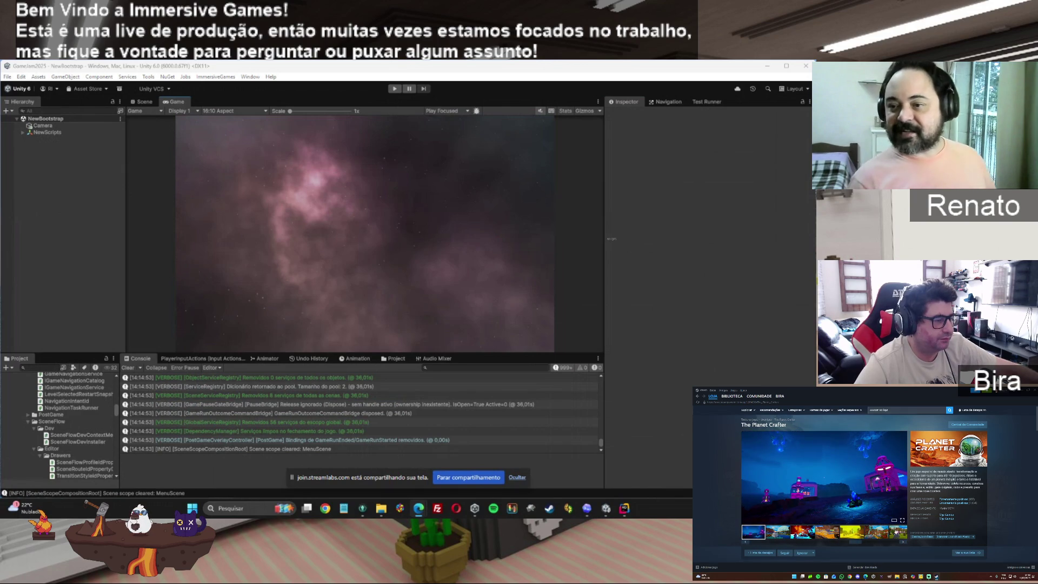
{"action": "scroll", "coordinate": [865, 487], "scroll_direction": "down", "scroll_amount": 5}
{"action": "scroll", "coordinate": [1010, 490], "scroll_direction": "down", "scroll_amount": 3}
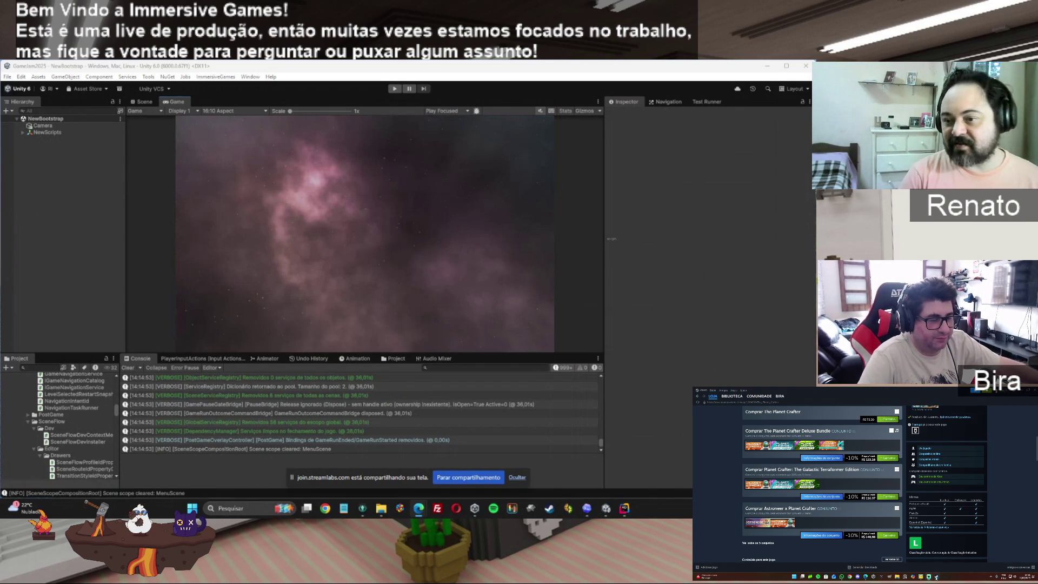
Switch to the BIBLIOTECA library and scroll down to the all-games grid
{"action": "left_click", "coordinate": [732, 400]}
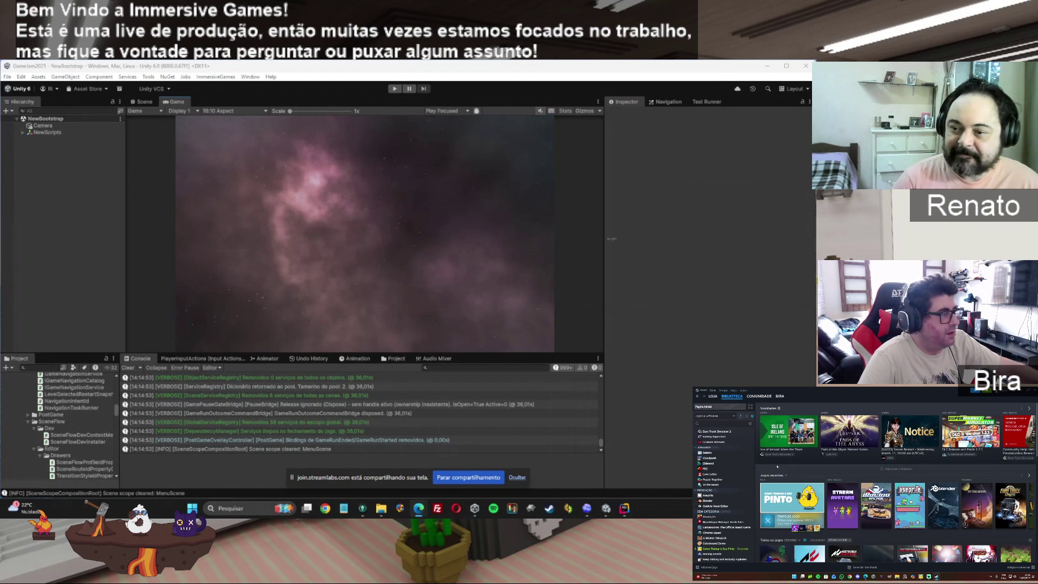
{"action": "scroll", "coordinate": [899, 464], "scroll_direction": "down", "scroll_amount": 5}
{"action": "scroll", "coordinate": [738, 495], "scroll_direction": "down", "scroll_amount": 5}
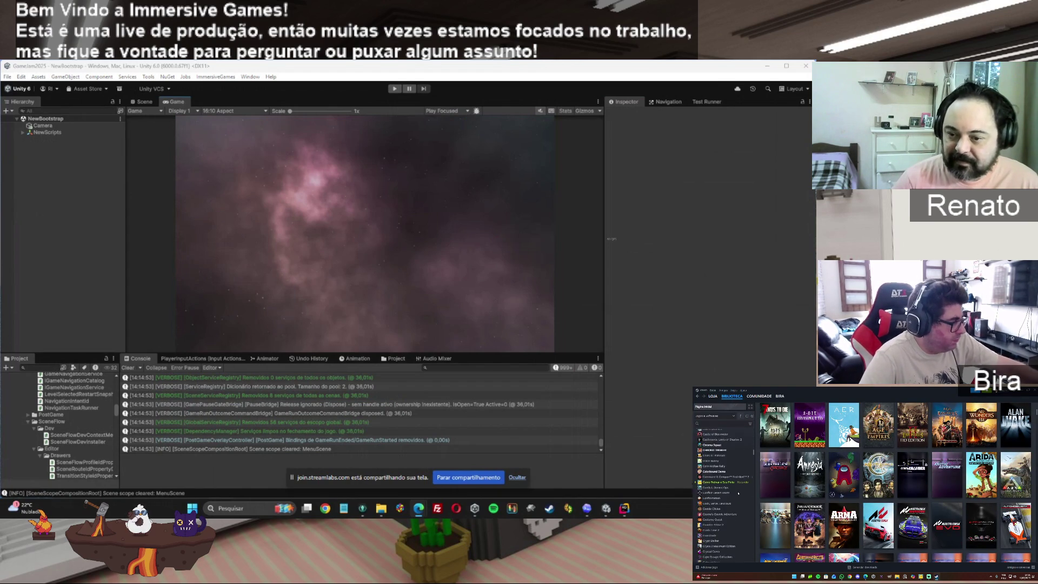
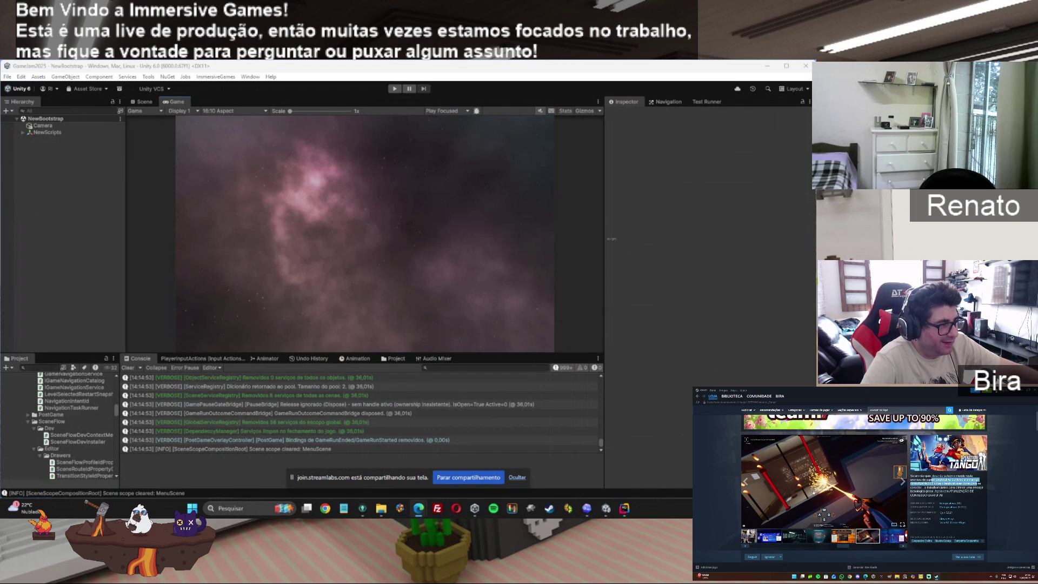
Browse the gallery's orange, Entrance Scanner and ID-card screenshots, scrolling the page
{"action": "left_click", "coordinate": [845, 538]}
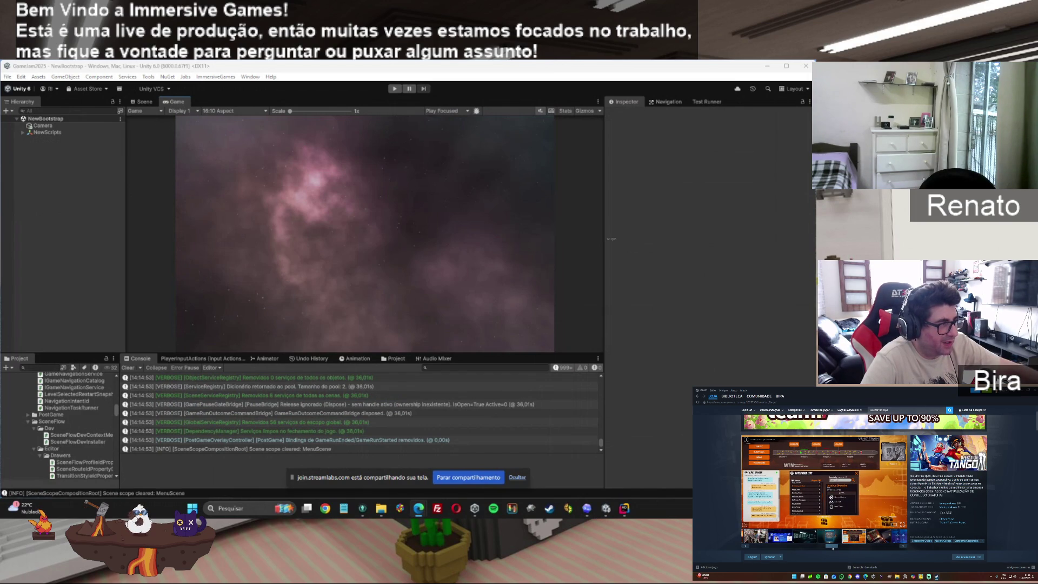
{"action": "left_click", "coordinate": [824, 545]}
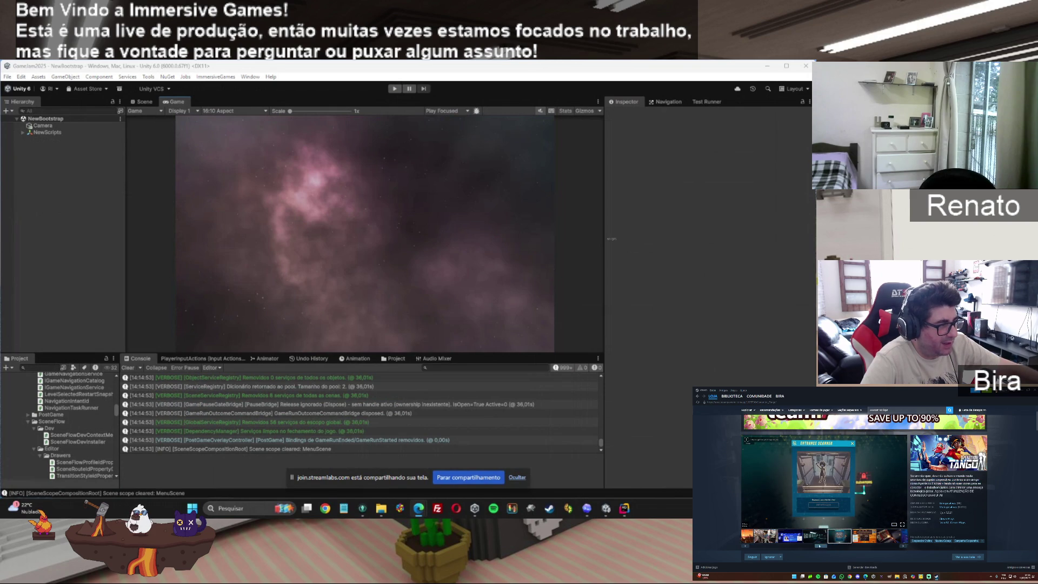
{"action": "left_click", "coordinate": [822, 545]}
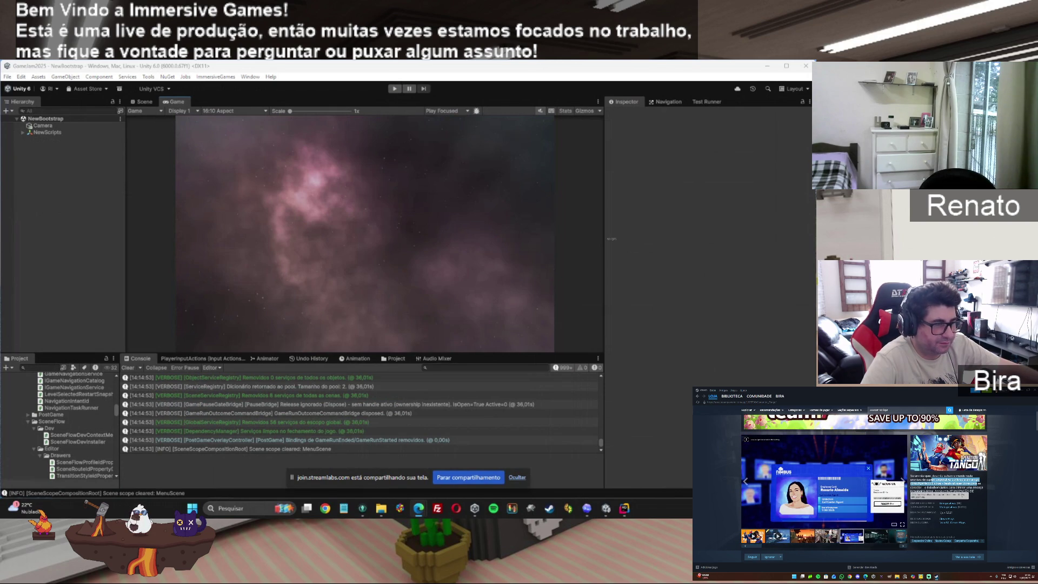
{"action": "scroll", "coordinate": [959, 508], "scroll_direction": "down", "scroll_amount": 5}
{"action": "scroll", "coordinate": [959, 508], "scroll_direction": "down", "scroll_amount": 5}
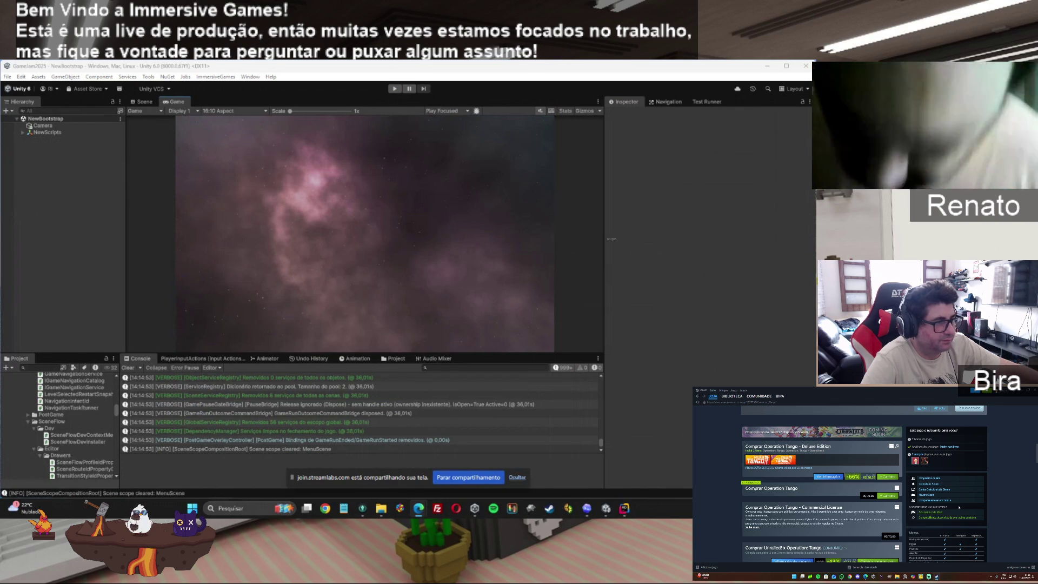
{"action": "scroll", "coordinate": [959, 507], "scroll_direction": "down", "scroll_amount": 10}
{"action": "scroll", "coordinate": [959, 509], "scroll_direction": "down", "scroll_amount": 10}
{"action": "scroll", "coordinate": [959, 507], "scroll_direction": "up", "scroll_amount": 15}
{"action": "scroll", "coordinate": [960, 509], "scroll_direction": "up", "scroll_amount": 15}
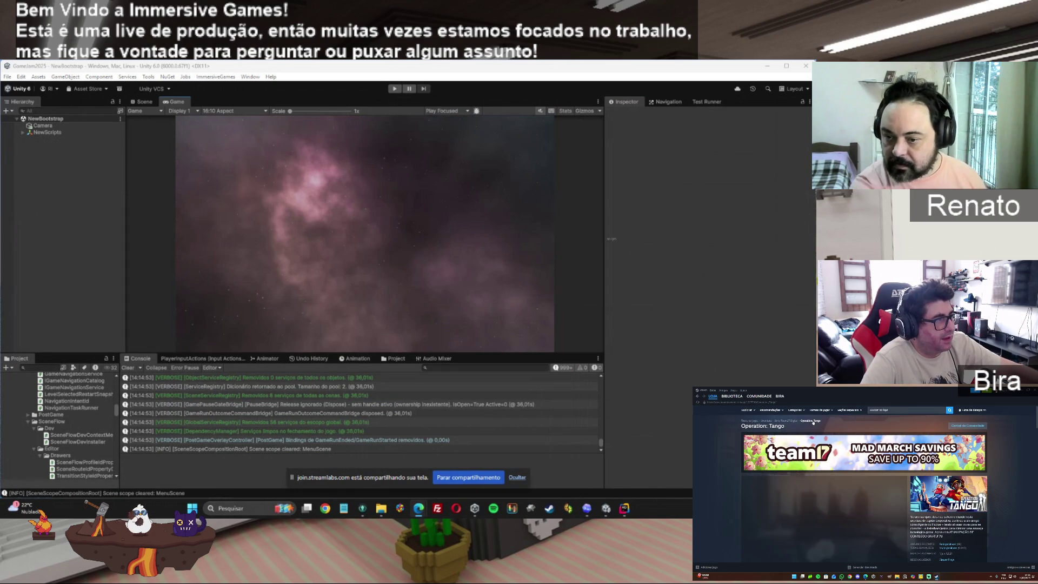
Clear all log messages from the Unity Console
{"action": "scroll", "coordinate": [814, 422], "scroll_direction": "down", "scroll_amount": 3}
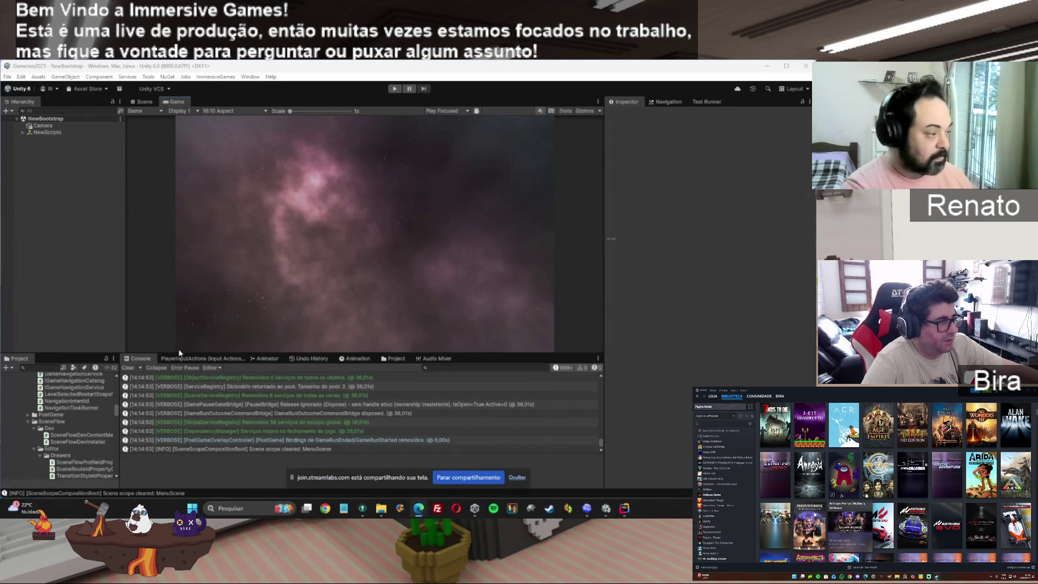
{"action": "left_click", "coordinate": [128, 368]}
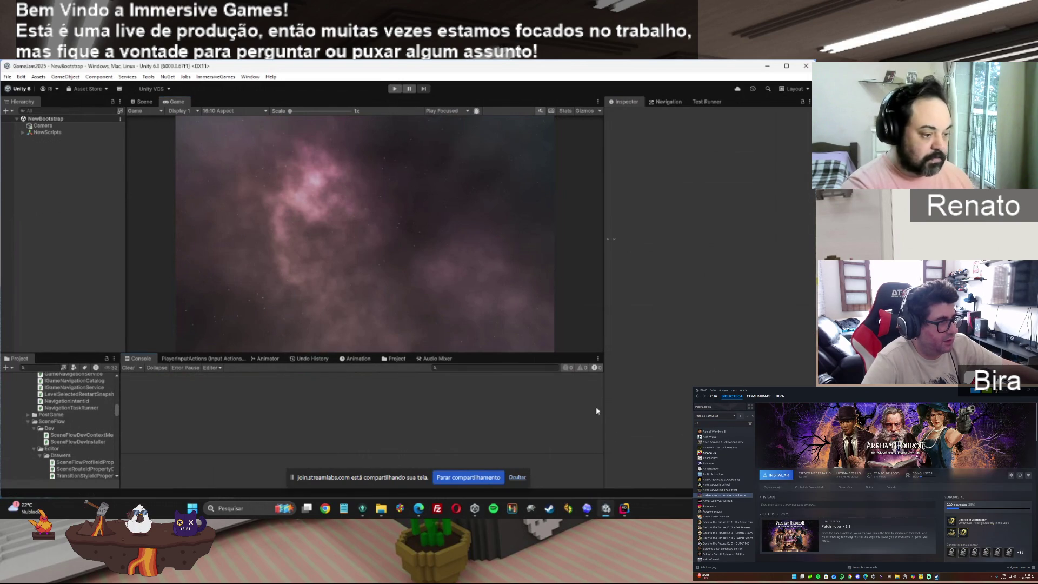
{"action": "key", "text": "alt+Tab"}
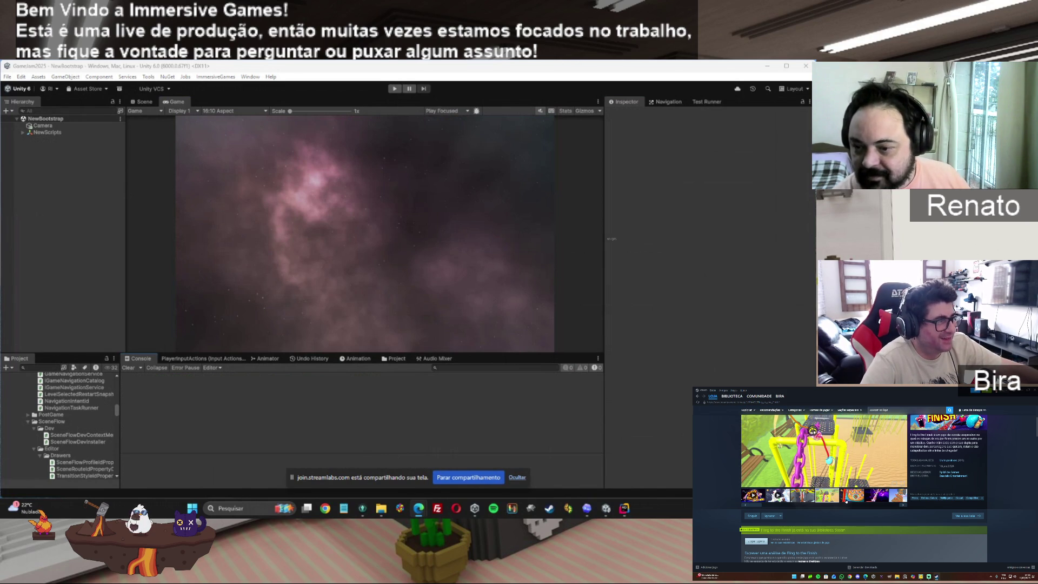
Flip store screenshots, peek at Fling to the Finish, then scroll the library grid
{"action": "left_click", "coordinate": [846, 501]}
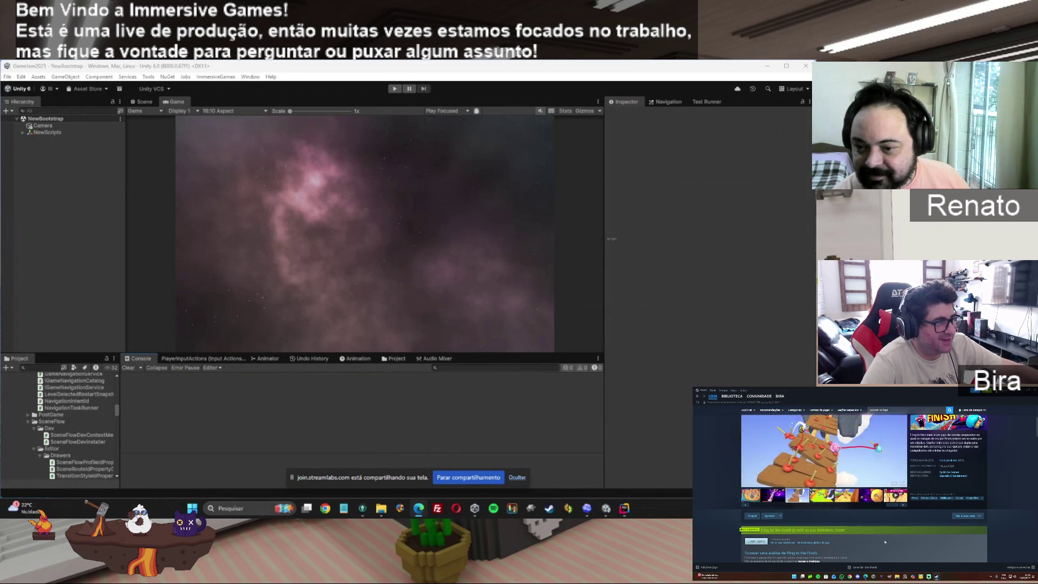
{"action": "scroll", "coordinate": [885, 541], "scroll_direction": "up", "scroll_amount": 3}
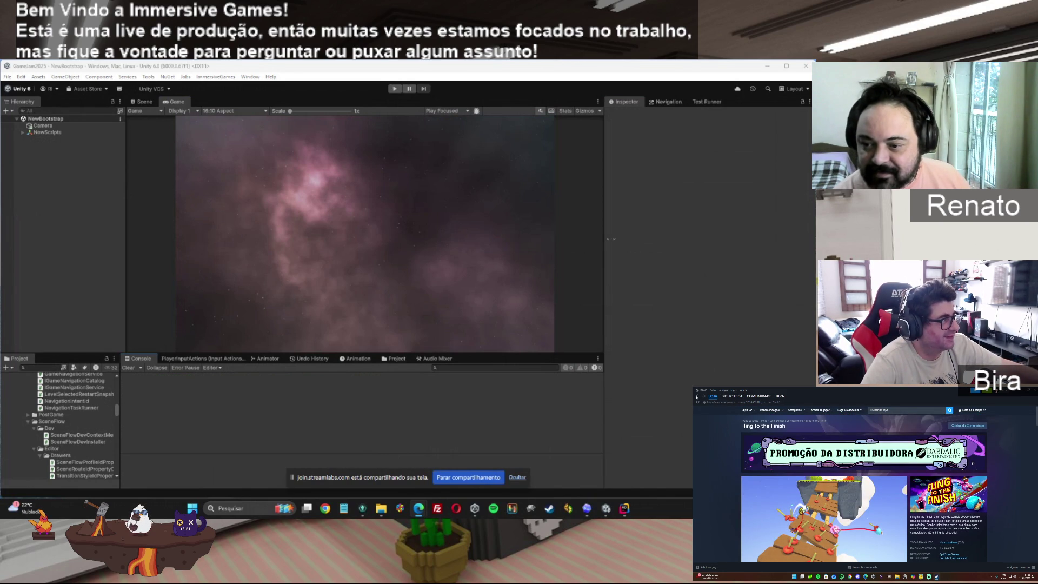
{"action": "left_click", "coordinate": [696, 396]}
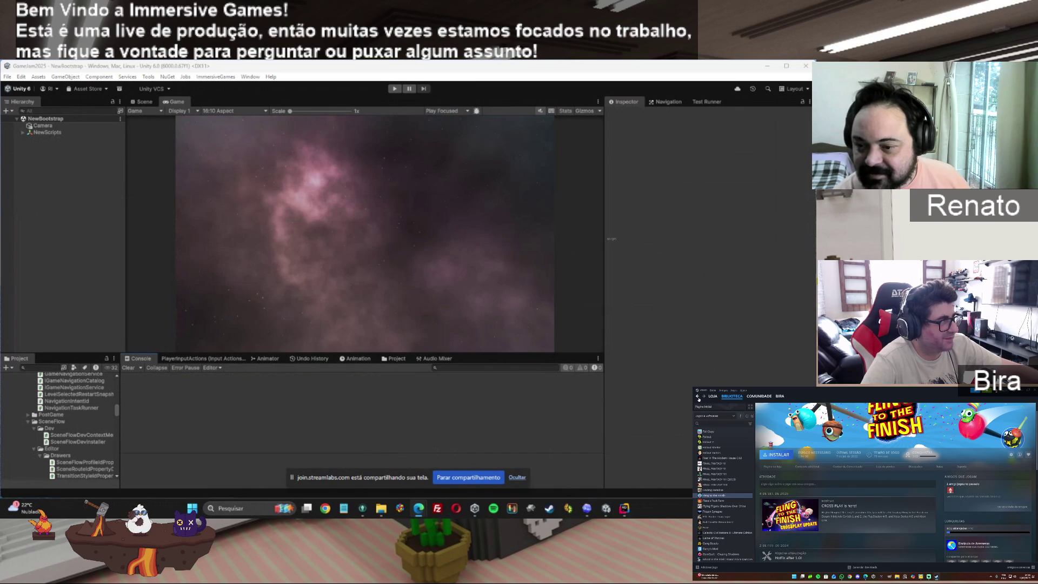
{"action": "left_click", "coordinate": [704, 407]}
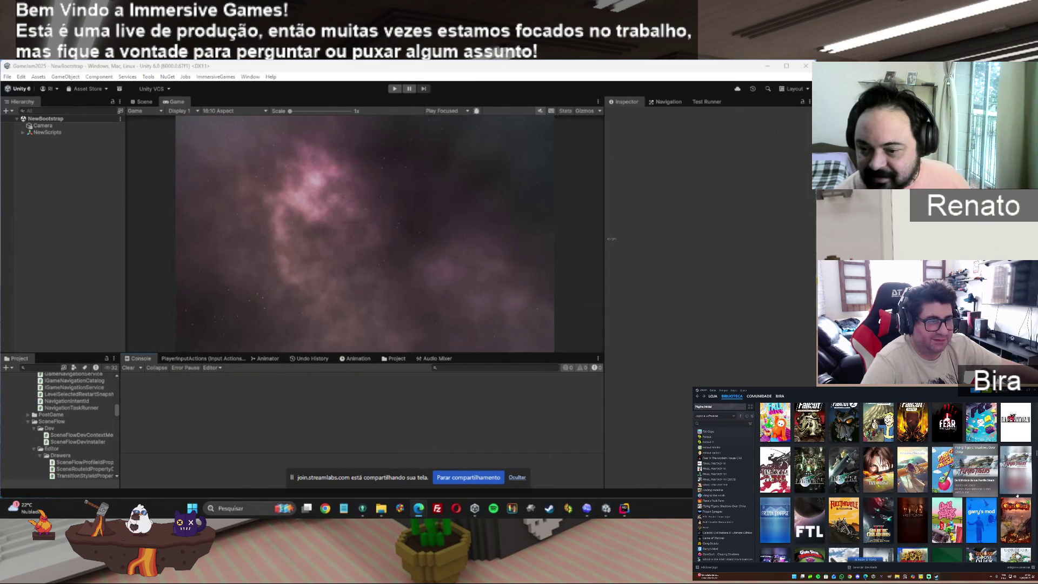
{"action": "mouse_move", "coordinate": [976, 520]}
{"action": "scroll", "coordinate": [976, 520], "scroll_direction": "down", "scroll_amount": 2}
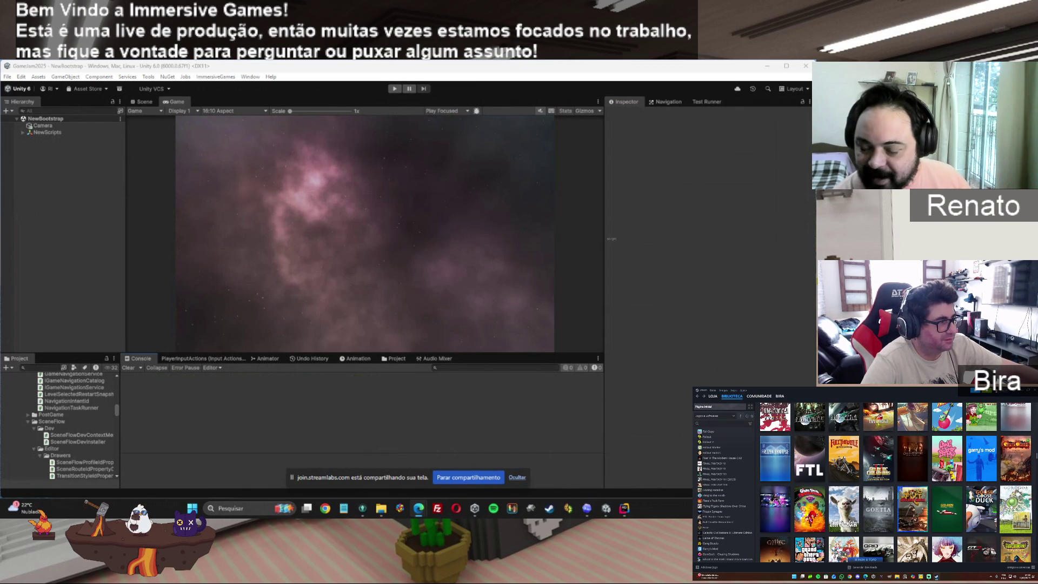
{"action": "scroll", "coordinate": [976, 521], "scroll_direction": "down", "scroll_amount": 1}
{"action": "scroll", "coordinate": [975, 520], "scroll_direction": "down", "scroll_amount": 1}
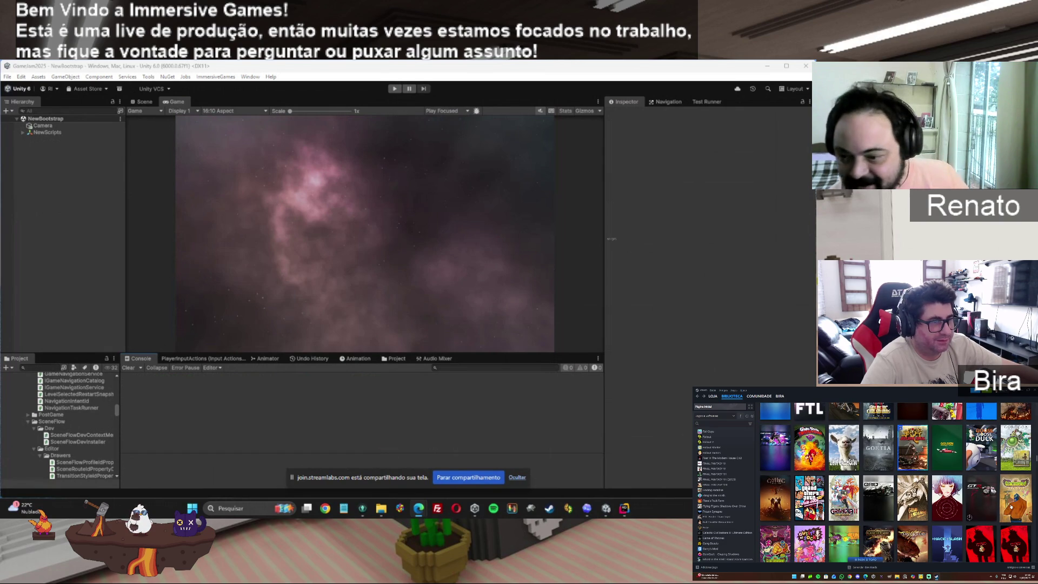
Open Gorogoa's store page and show its third screenshot instead of the trailer
{"action": "mouse_move", "coordinate": [1016, 451]}
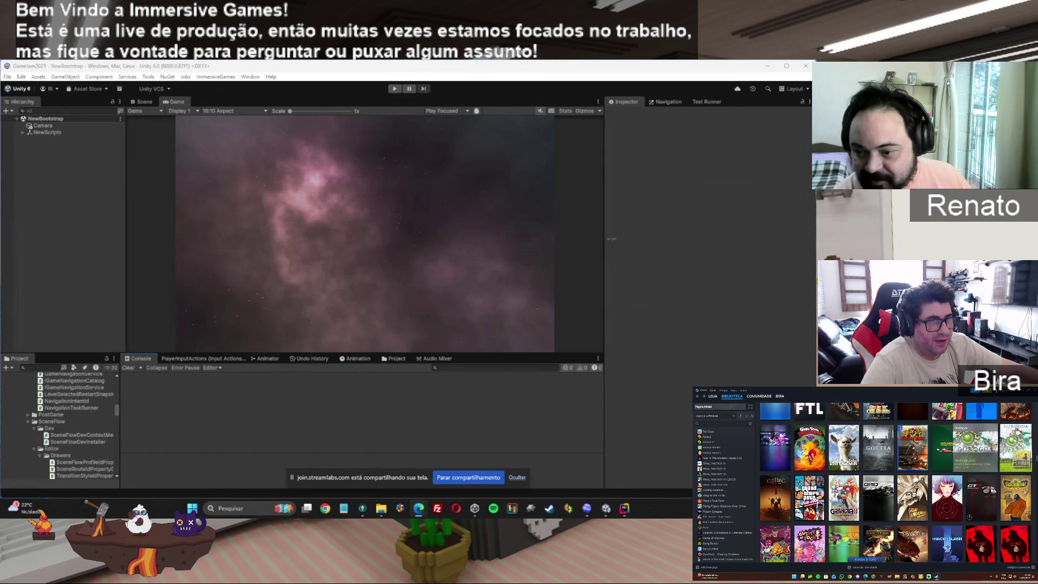
{"action": "left_click", "coordinate": [975, 448]}
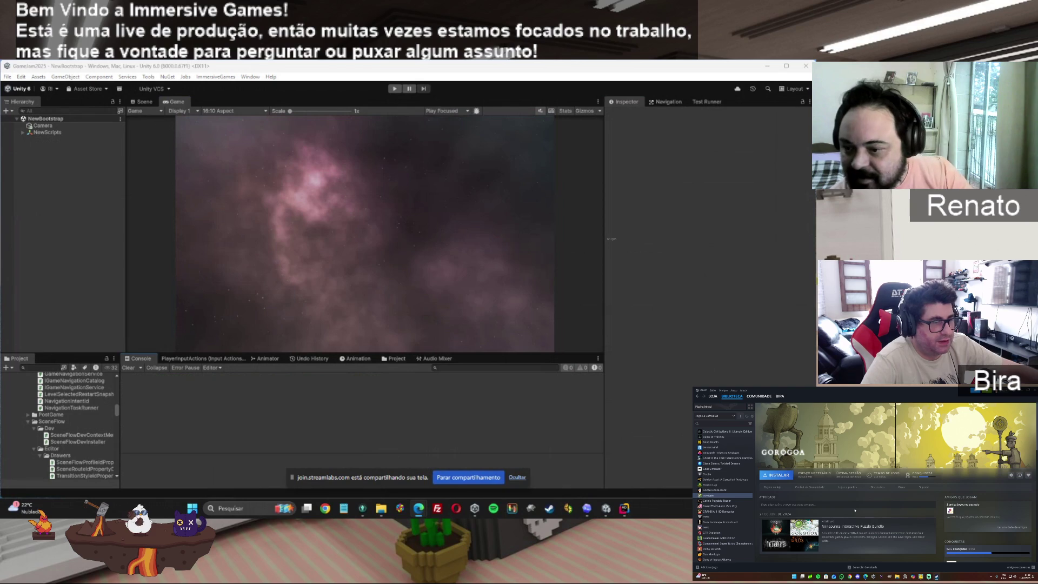
{"action": "left_click", "coordinate": [777, 487]}
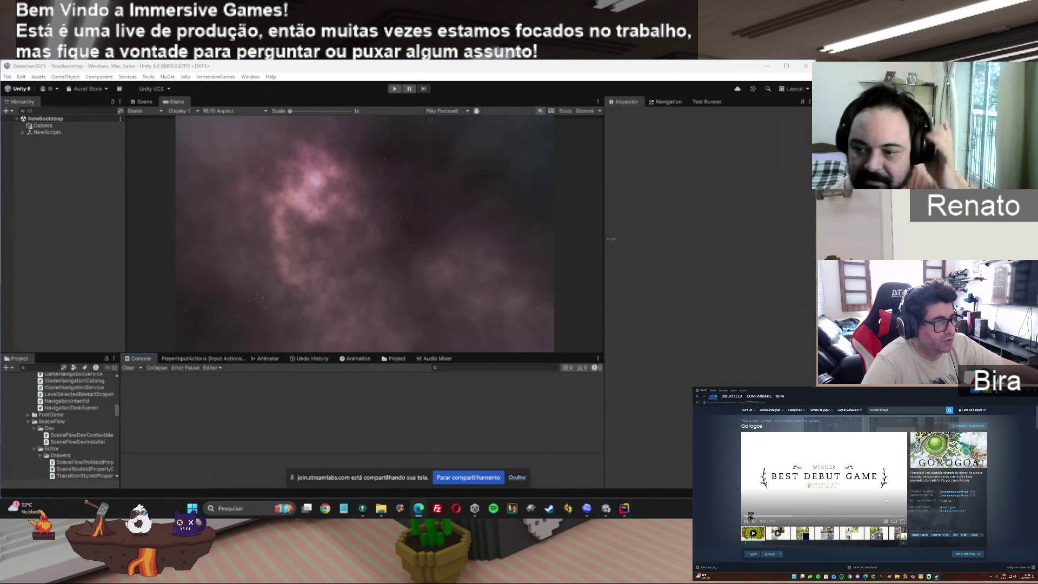
{"action": "scroll", "coordinate": [1004, 500], "scroll_direction": "down", "scroll_amount": 10}
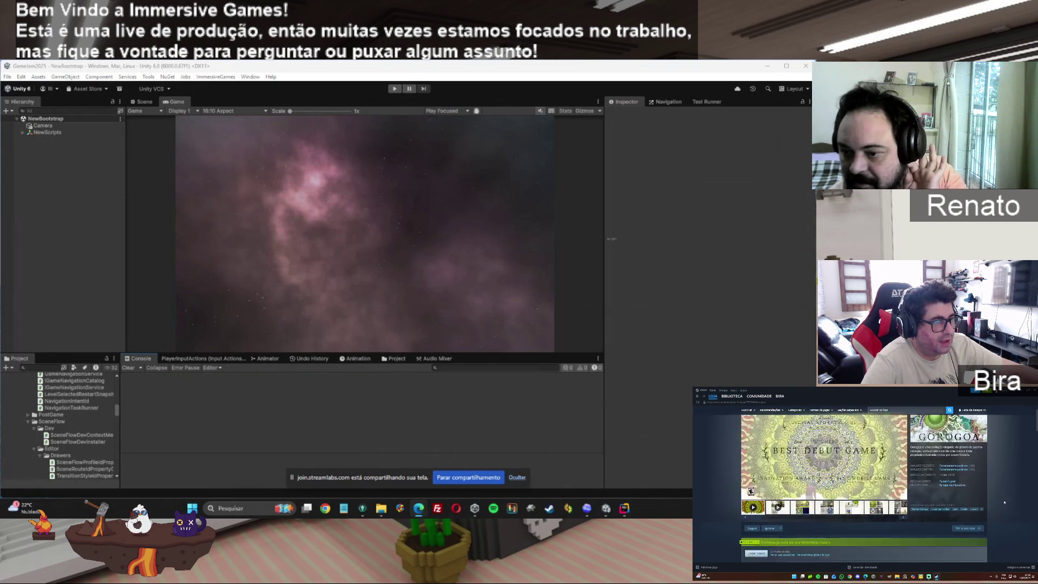
{"action": "scroll", "coordinate": [1004, 500], "scroll_direction": "down", "scroll_amount": 2}
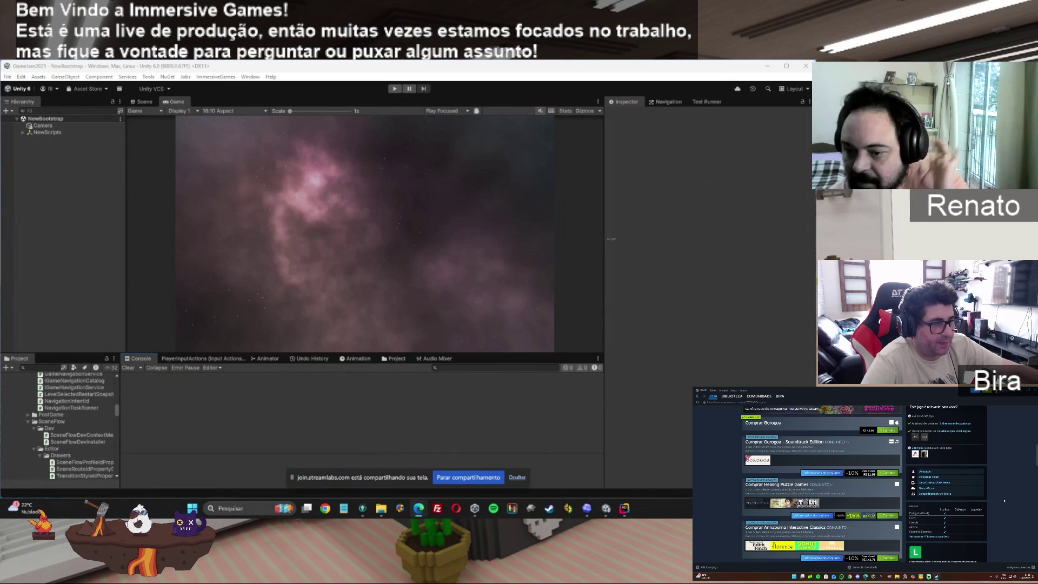
{"action": "scroll", "coordinate": [983, 499], "scroll_direction": "up", "scroll_amount": 10}
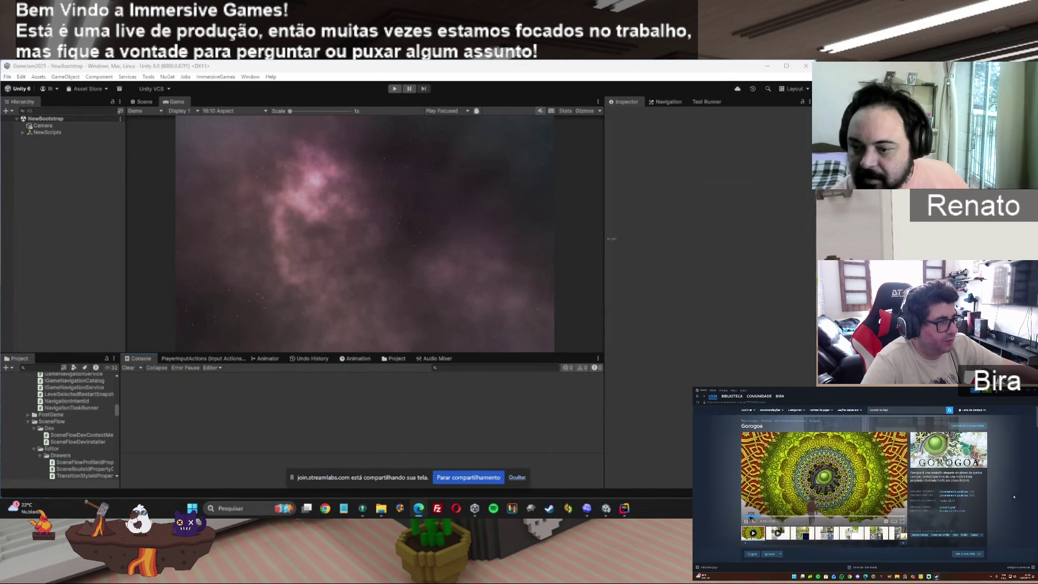
{"action": "left_click", "coordinate": [803, 534]}
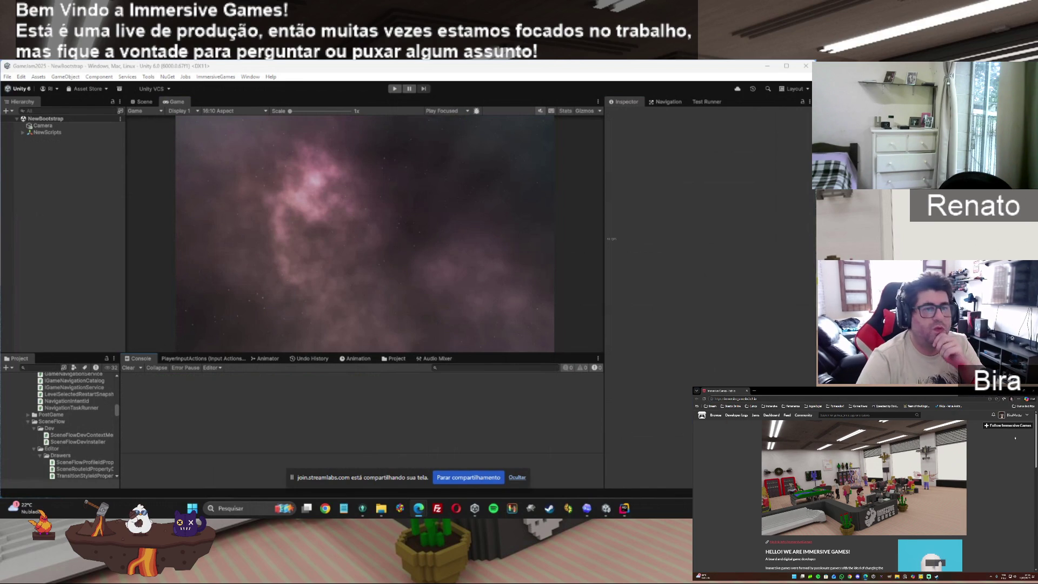
{"action": "scroll", "coordinate": [1027, 510], "scroll_direction": "down", "scroll_amount": 8}
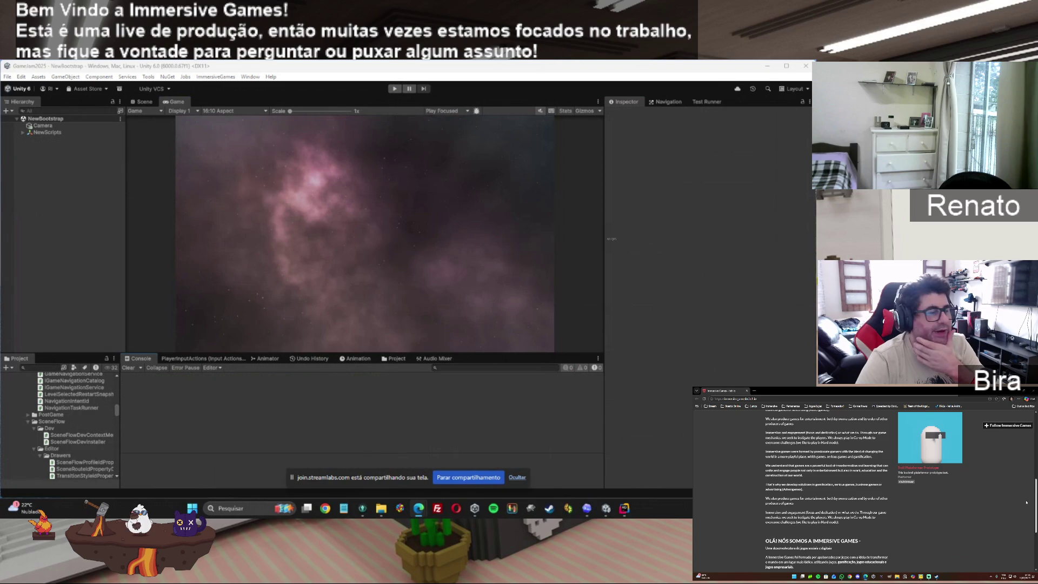
{"action": "scroll", "coordinate": [1027, 510], "scroll_direction": "up", "scroll_amount": 5}
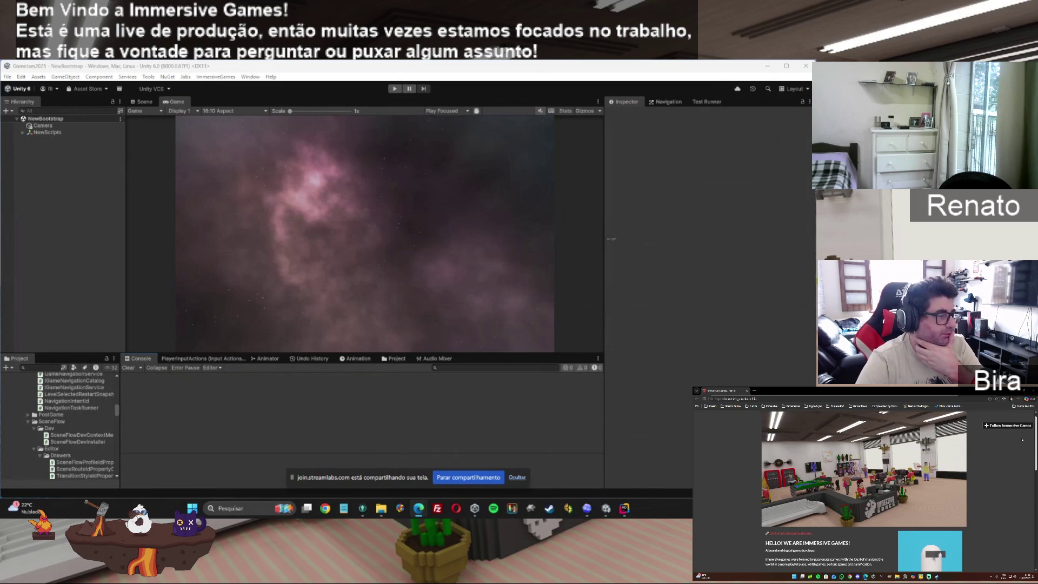
{"action": "scroll", "coordinate": [1016, 512], "scroll_direction": "down", "scroll_amount": 3}
{"action": "scroll", "coordinate": [1017, 512], "scroll_direction": "down", "scroll_amount": 3}
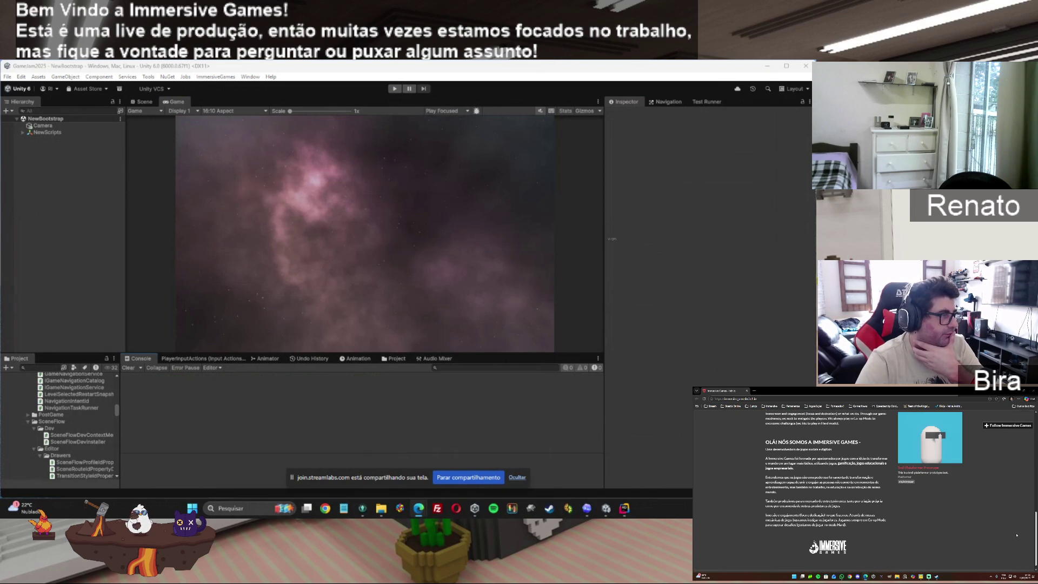
{"action": "scroll", "coordinate": [1018, 523], "scroll_direction": "down", "scroll_amount": 3}
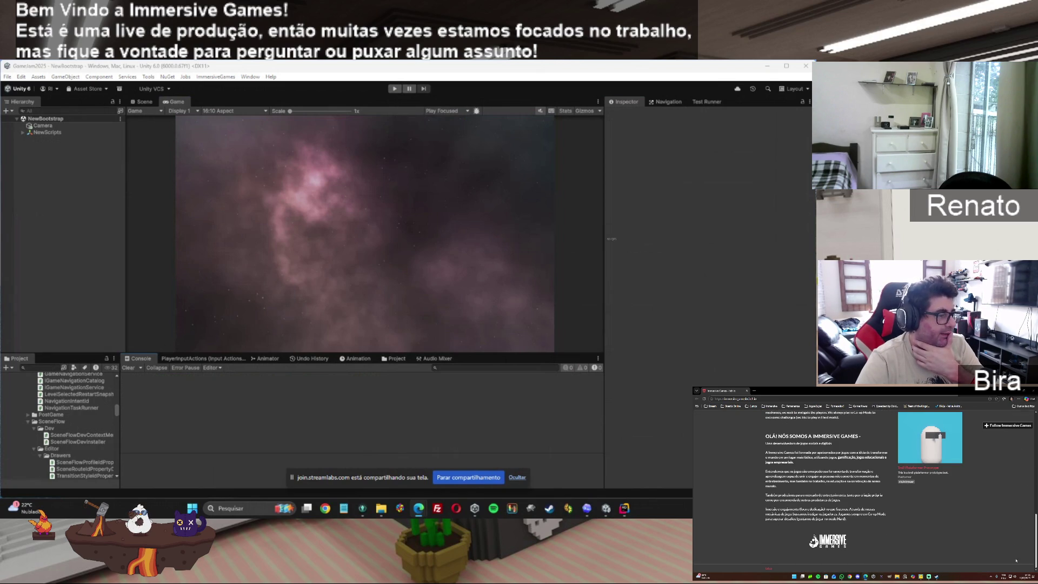
{"action": "scroll", "coordinate": [1015, 452], "scroll_direction": "up", "scroll_amount": 4}
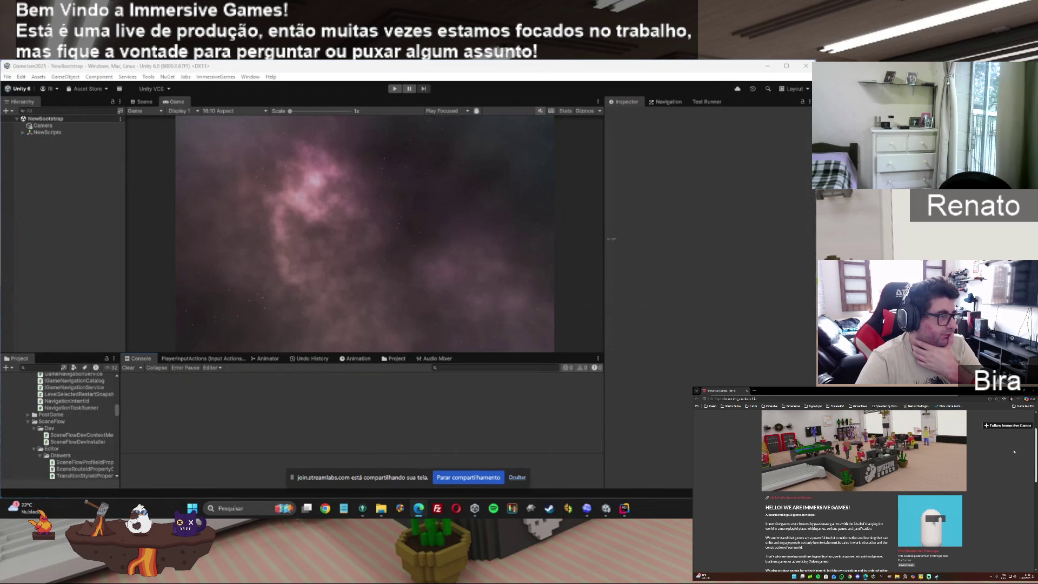
{"action": "scroll", "coordinate": [1013, 465], "scroll_direction": "down", "scroll_amount": 5}
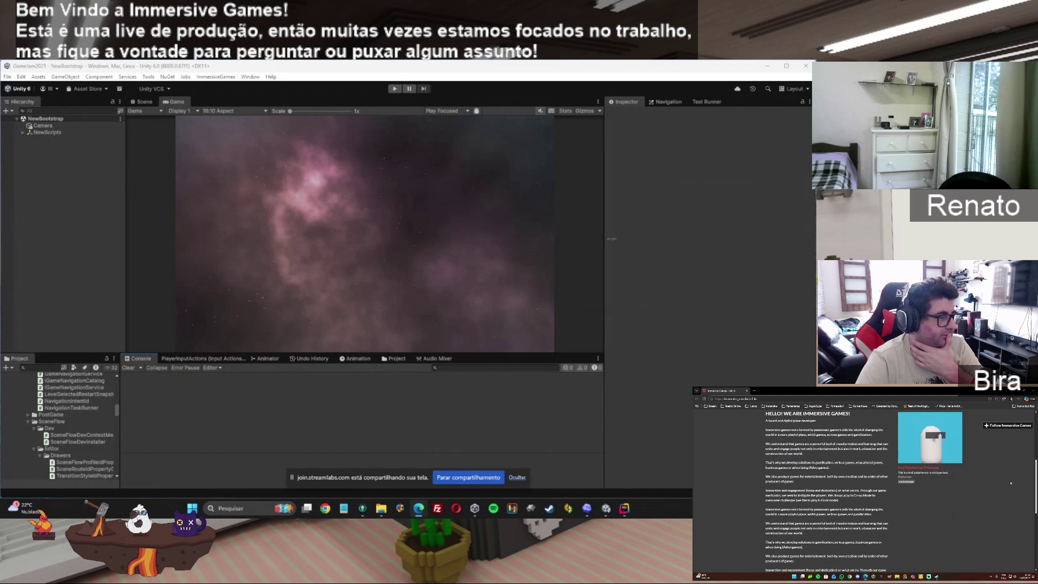
{"action": "scroll", "coordinate": [1010, 483], "scroll_direction": "up", "scroll_amount": 7}
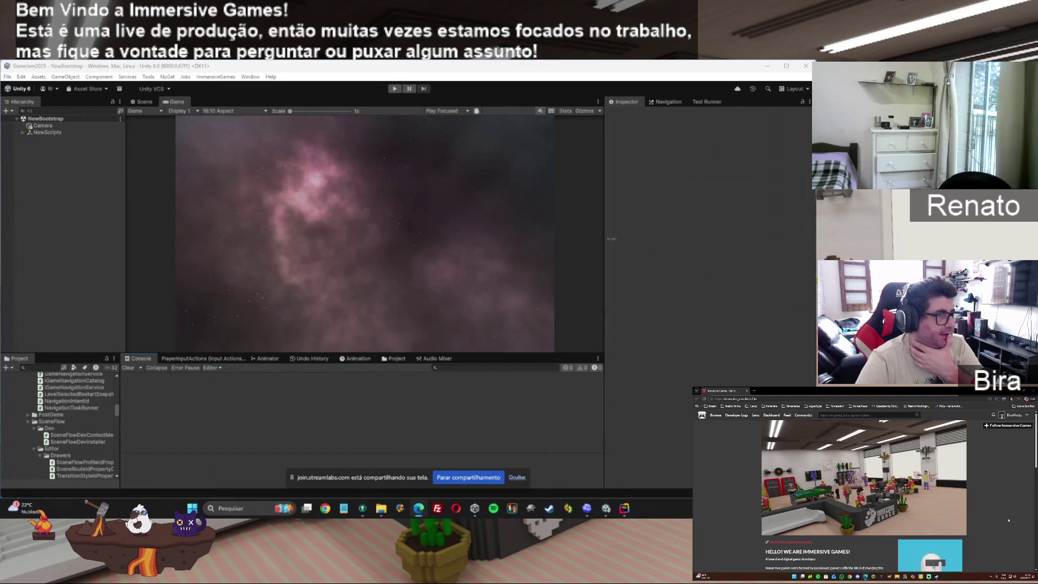
{"action": "scroll", "coordinate": [1009, 473], "scroll_direction": "down", "scroll_amount": 5}
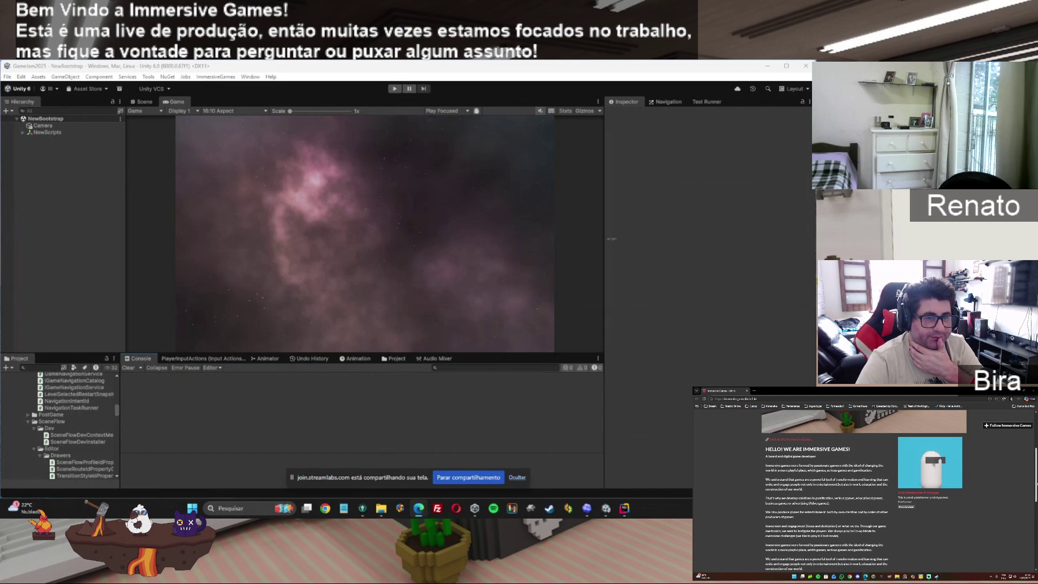
{"action": "scroll", "coordinate": [1035, 487], "scroll_direction": "down", "scroll_amount": 1}
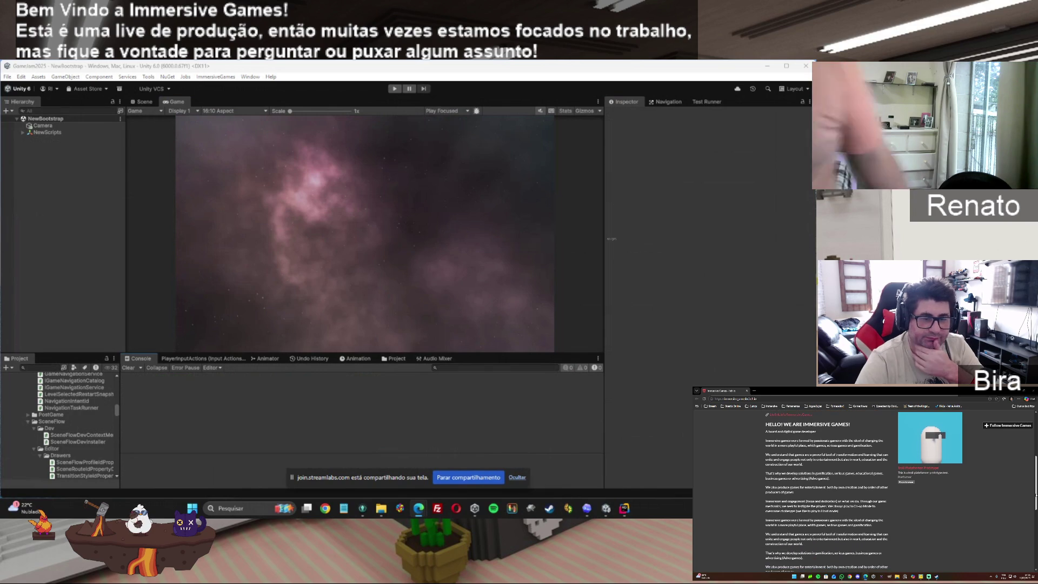
{"action": "scroll", "coordinate": [865, 487], "scroll_direction": "up", "scroll_amount": 4}
{"action": "scroll", "coordinate": [865, 487], "scroll_direction": "up", "scroll_amount": 1}
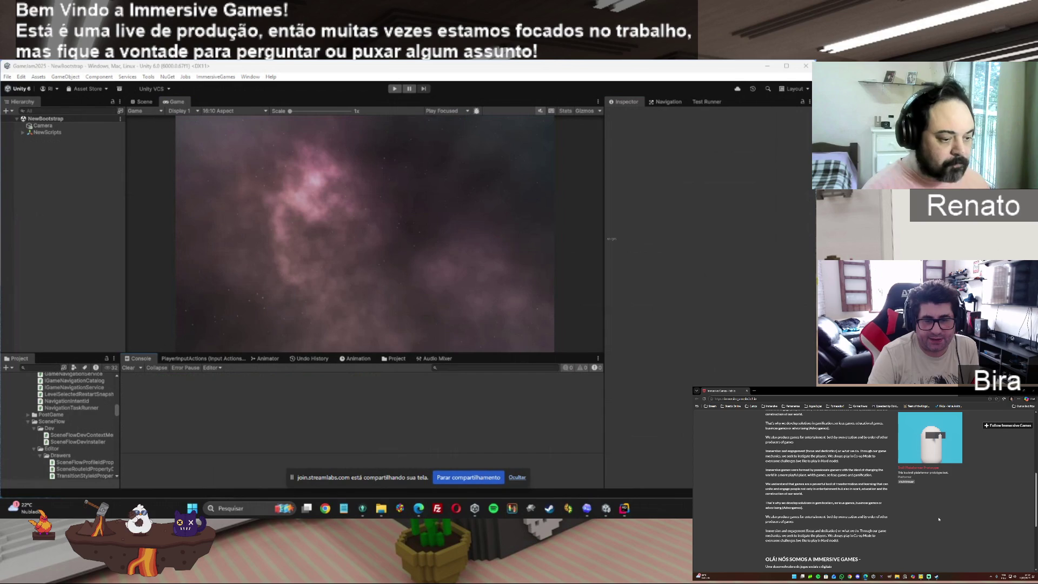
{"action": "key", "text": "super+a"}
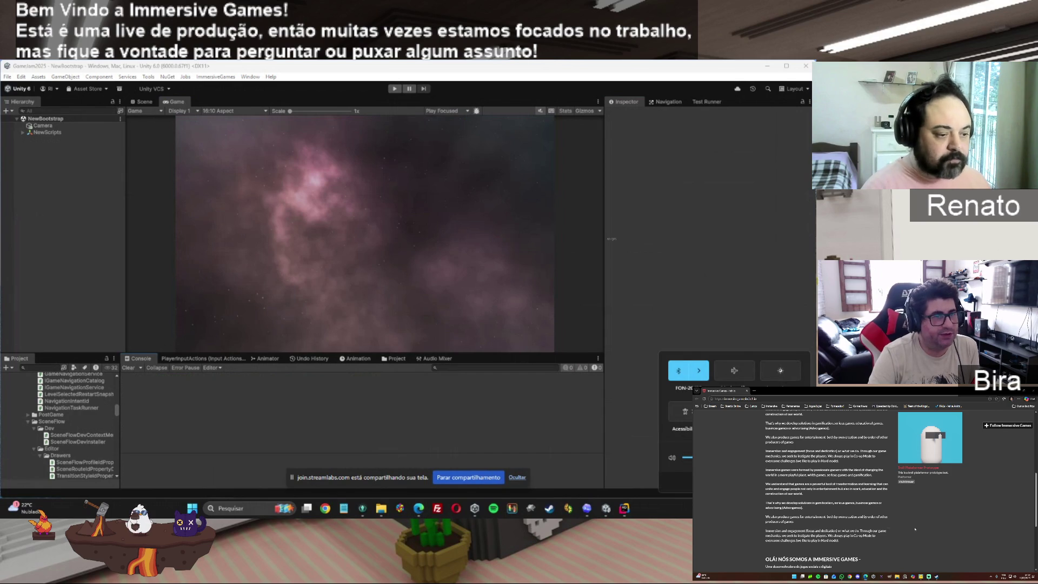
{"action": "left_click", "coordinate": [739, 280]}
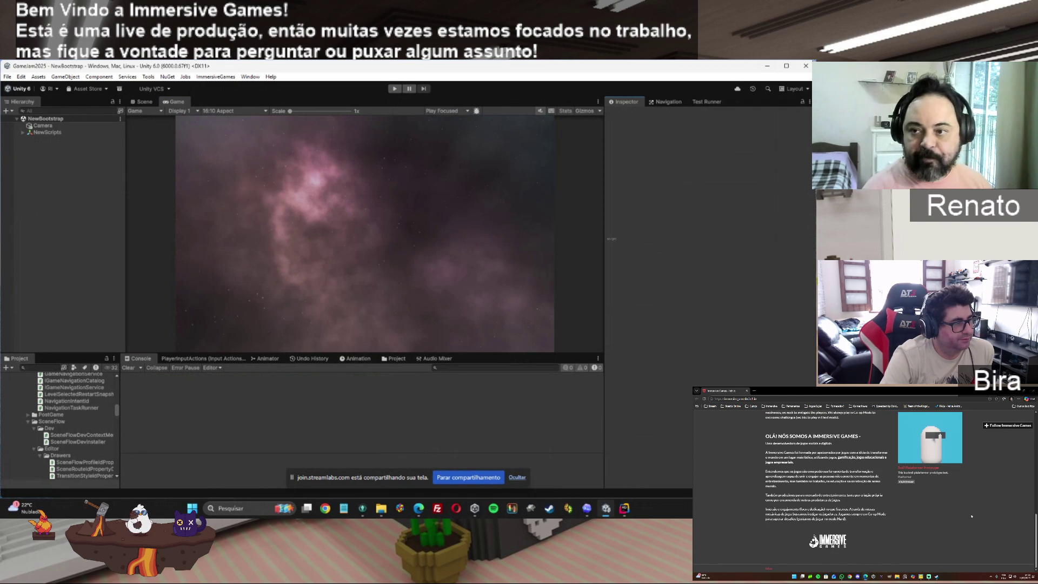
{"action": "scroll", "coordinate": [972, 516], "scroll_direction": "up", "scroll_amount": 5}
{"action": "left_click", "coordinate": [971, 516]}
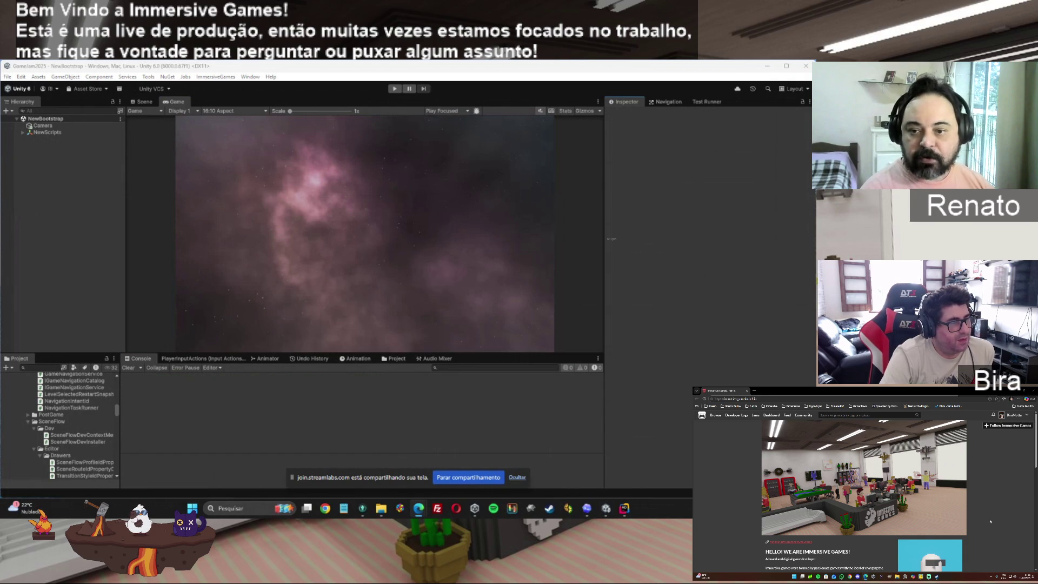
{"action": "scroll", "coordinate": [990, 521], "scroll_direction": "down", "scroll_amount": 1}
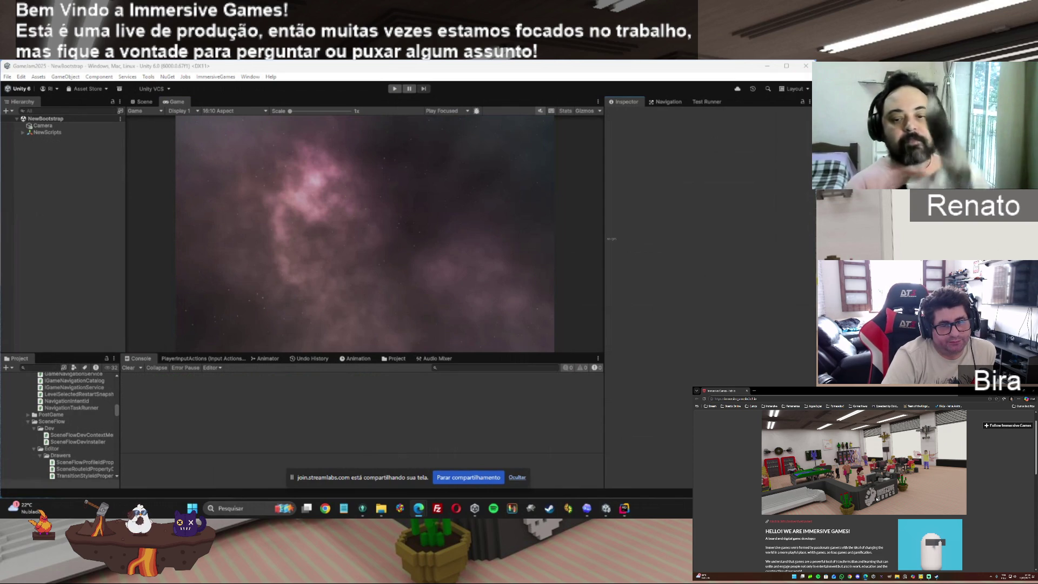
{"action": "scroll", "coordinate": [876, 498], "scroll_direction": "up", "scroll_amount": 1}
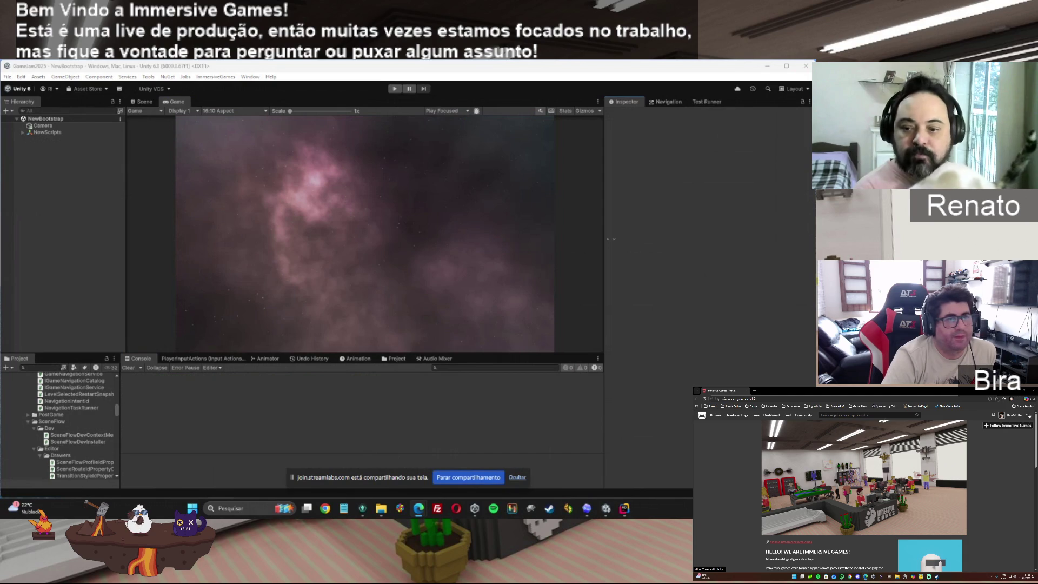
Open the Bira Games itch.io profile, dismiss the translation offer, and open the account menu
{"action": "left_click", "coordinate": [1018, 416]}
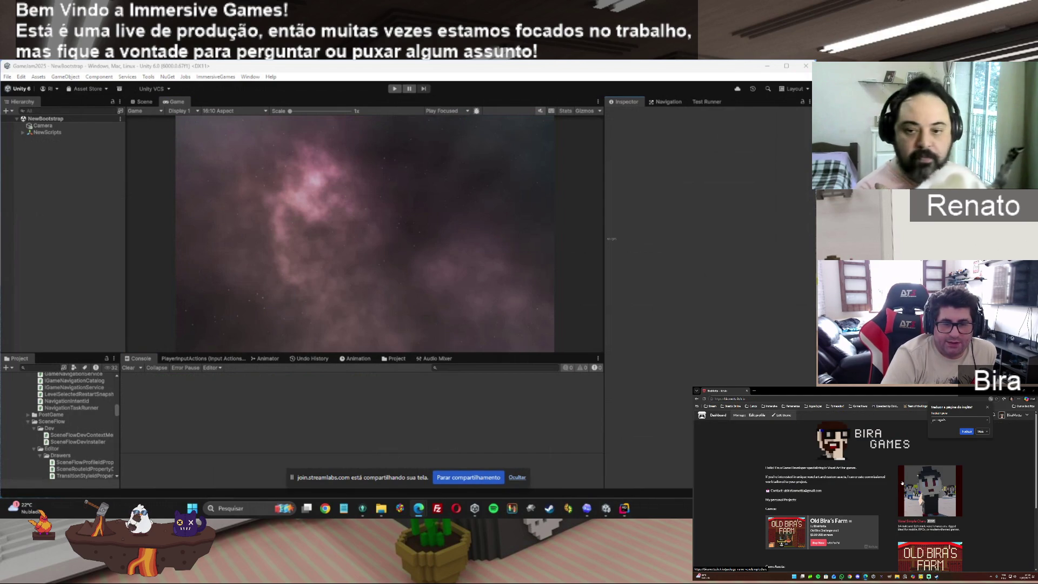
{"action": "scroll", "coordinate": [866, 485], "scroll_direction": "down", "scroll_amount": 3}
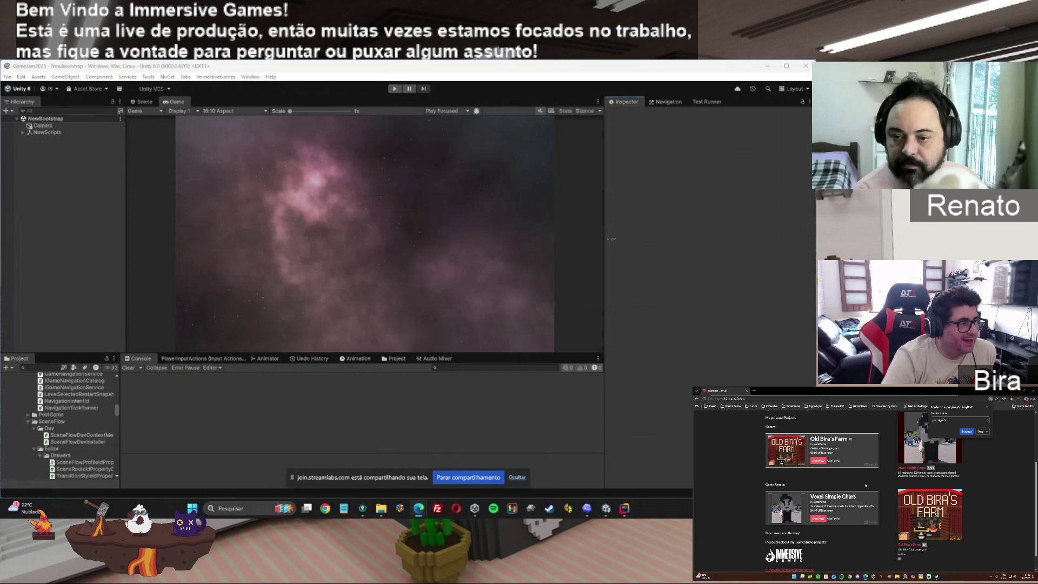
{"action": "scroll", "coordinate": [865, 485], "scroll_direction": "down", "scroll_amount": 1}
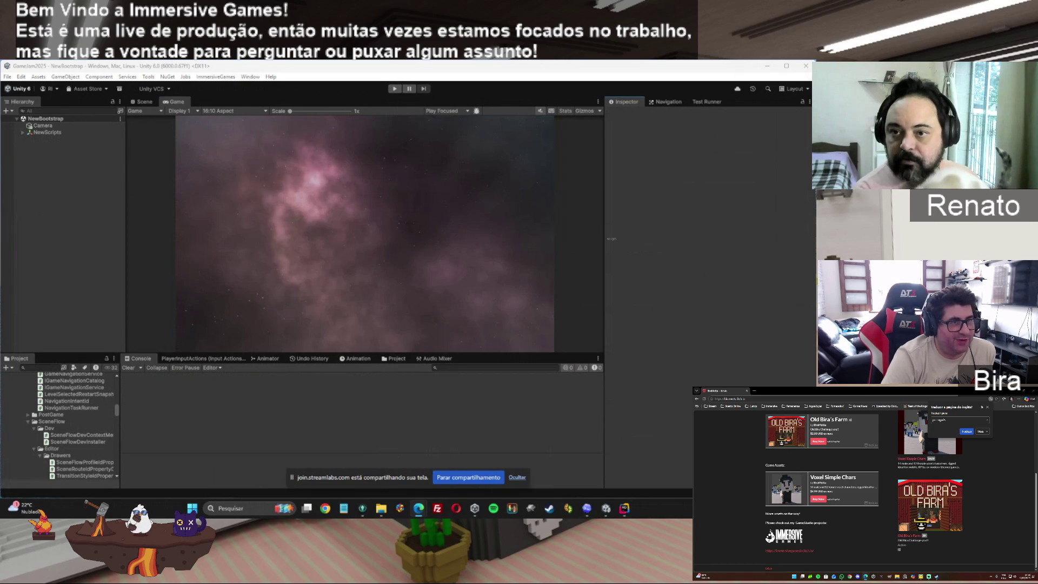
{"action": "left_click", "coordinate": [988, 407]}
{"action": "scroll", "coordinate": [905, 517], "scroll_direction": "up", "scroll_amount": 1}
{"action": "scroll", "coordinate": [905, 517], "scroll_direction": "down", "scroll_amount": 1}
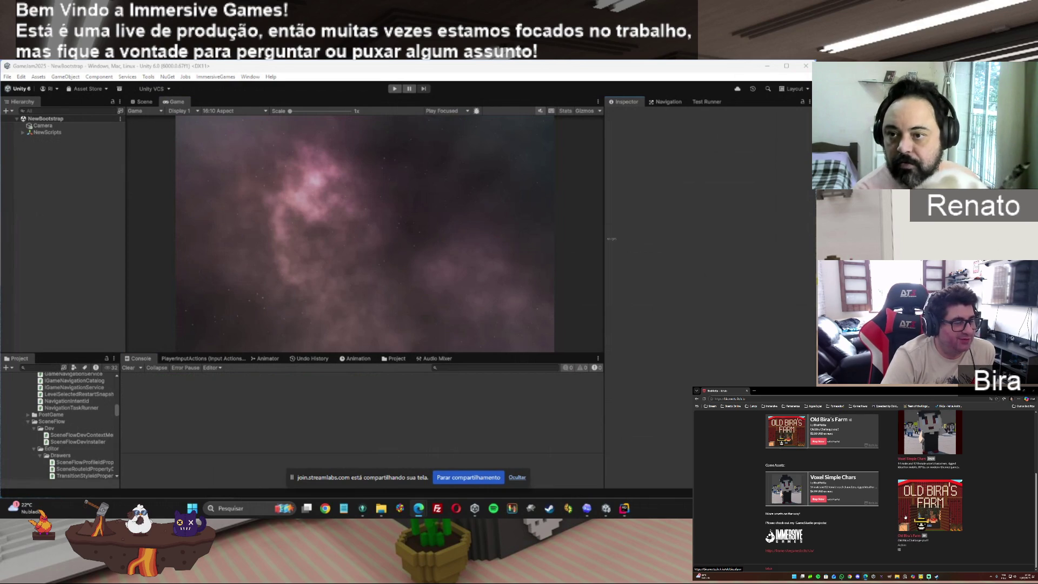
{"action": "scroll", "coordinate": [905, 517], "scroll_direction": "up", "scroll_amount": 5}
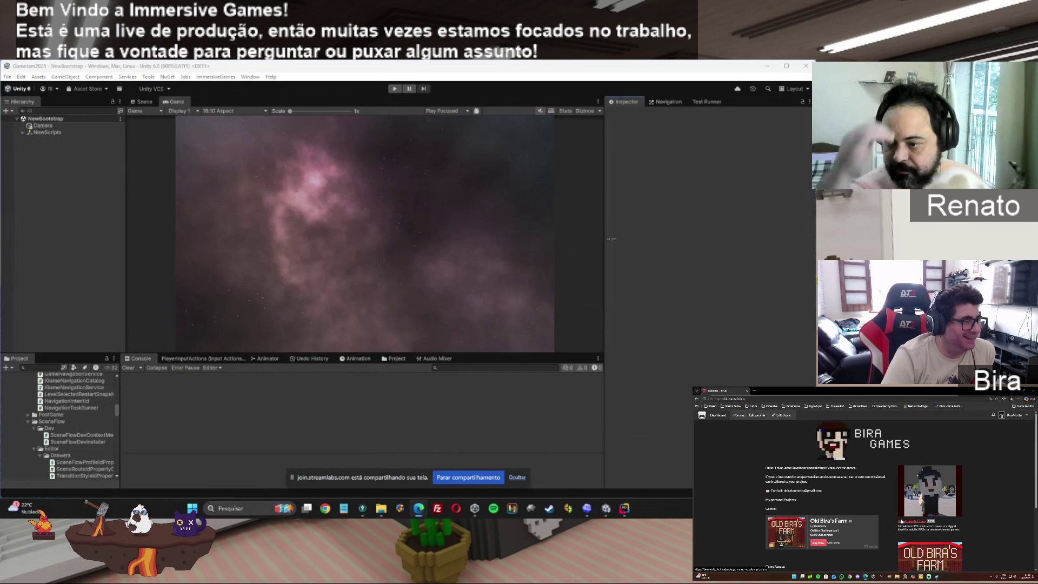
{"action": "left_click", "coordinate": [1004, 415]}
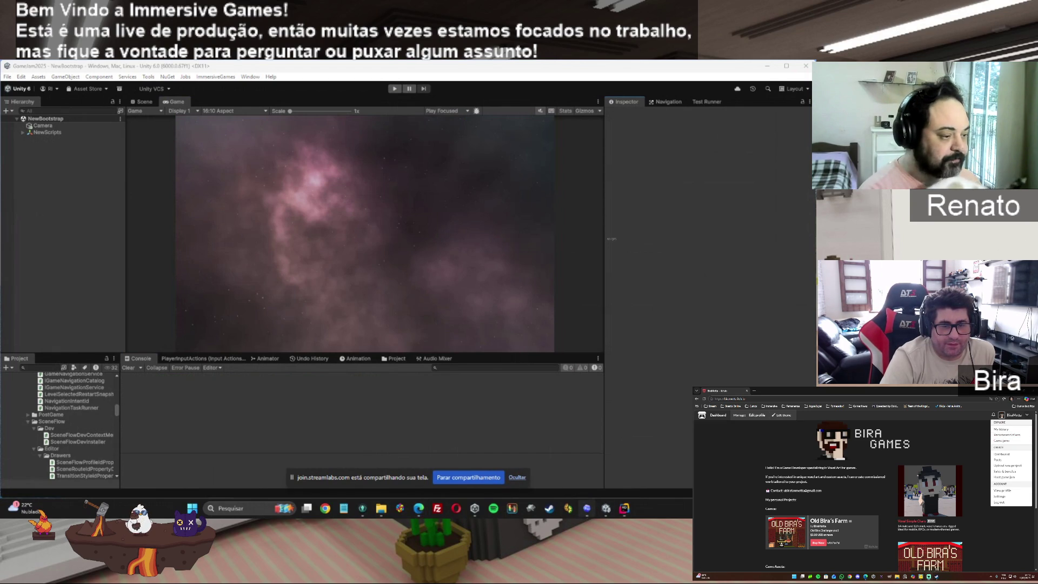
{"action": "left_click", "coordinate": [587, 508]}
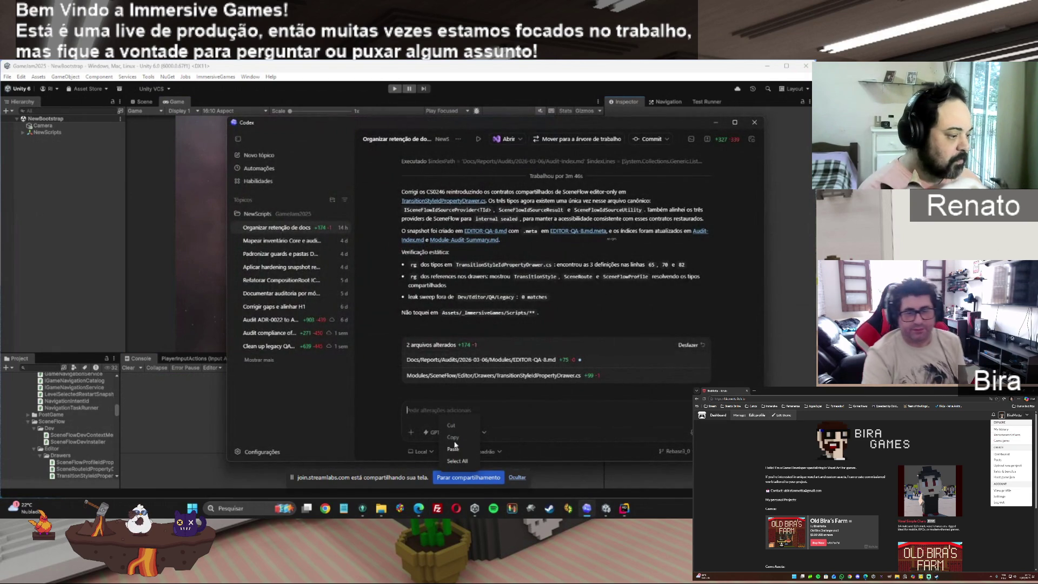
Paste and send the EDITOR-QA-9 final sweep, prune and evidence-freeze prompt to Codex
{"action": "key", "text": "ctrl+v"}
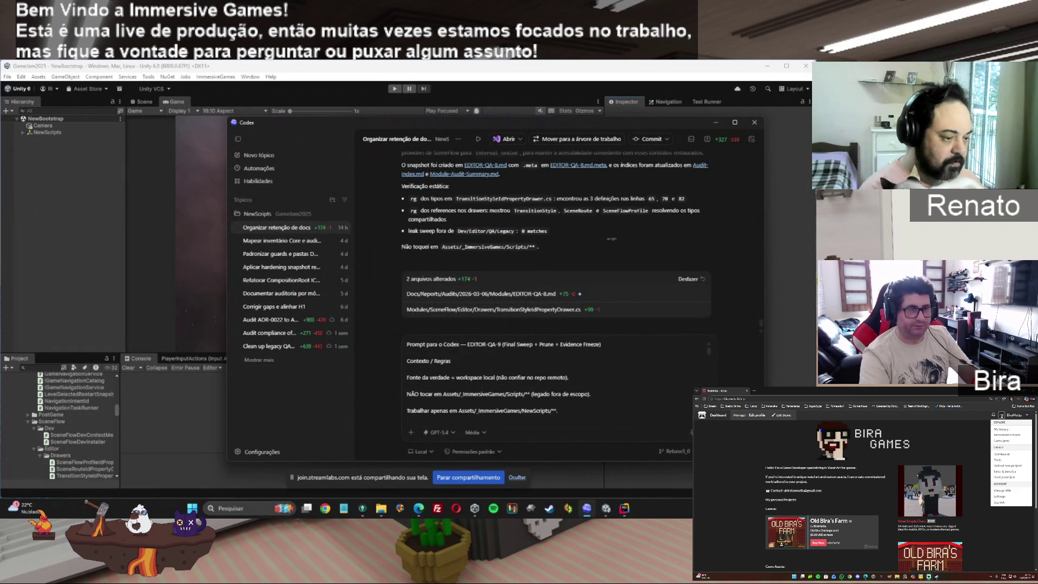
{"action": "key", "text": "Return"}
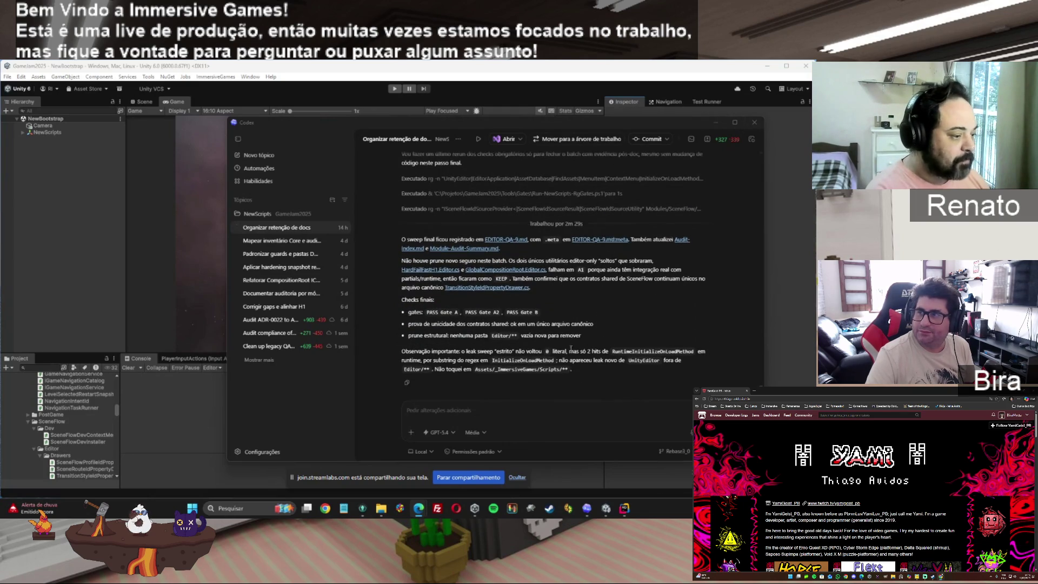
{"action": "left_click", "coordinate": [407, 382]}
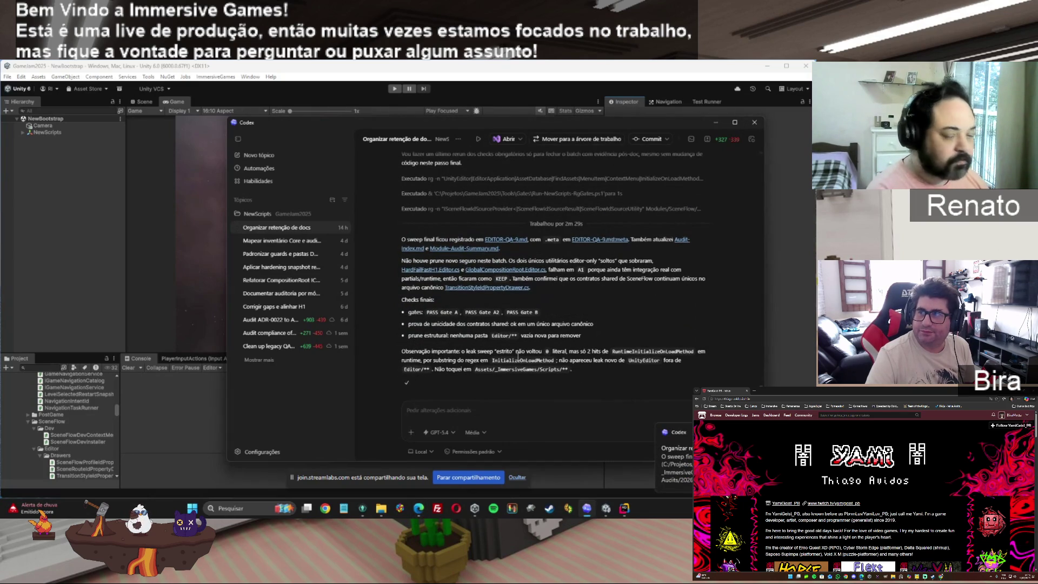
{"action": "key", "text": "alt+Tab"}
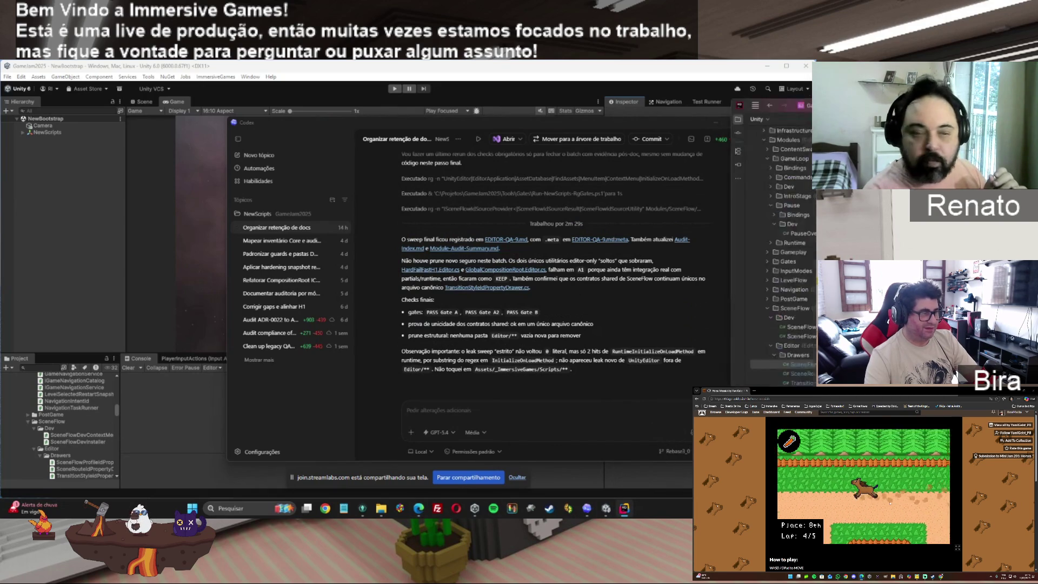
{"action": "key", "text": "alt+Tab"}
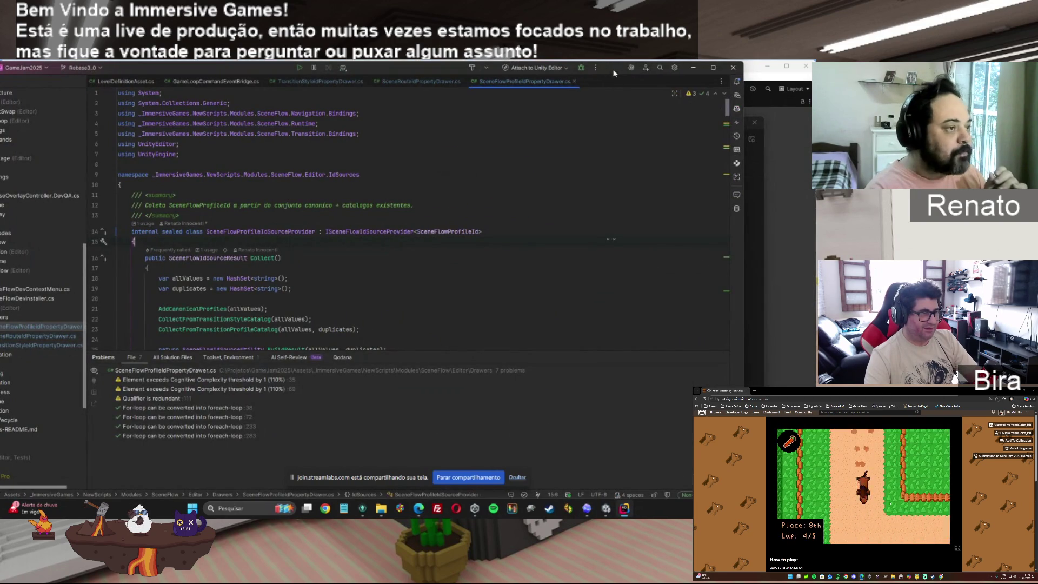
Open Docs/Reports/Audits/2026-03-06/Audit-Index.md and scroll its preview of QA statuses and audit tables
{"action": "double_click", "coordinate": [612, 69]}
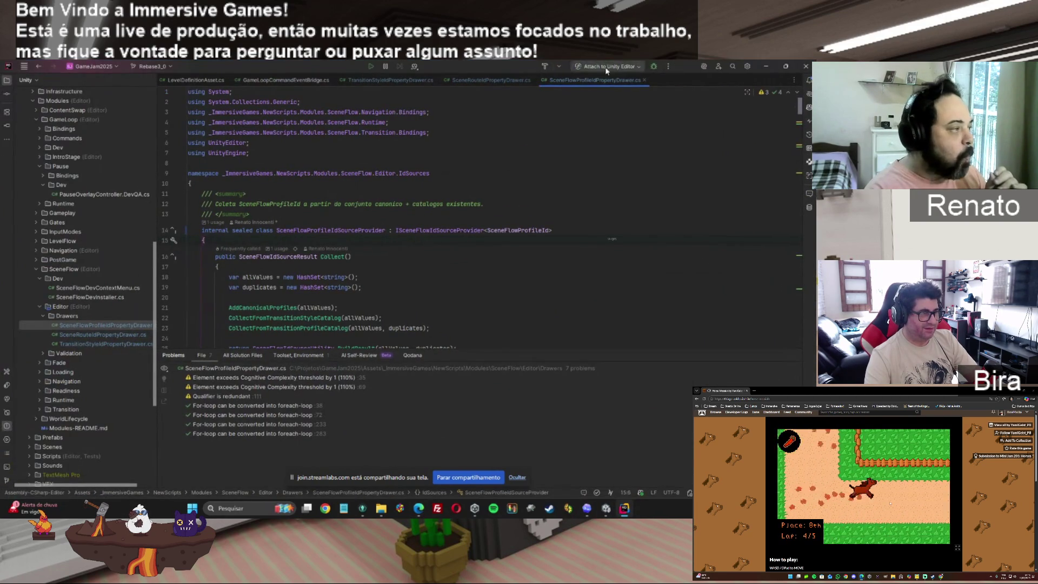
{"action": "left_click", "coordinate": [37, 119]}
{"action": "left_click", "coordinate": [33, 100]}
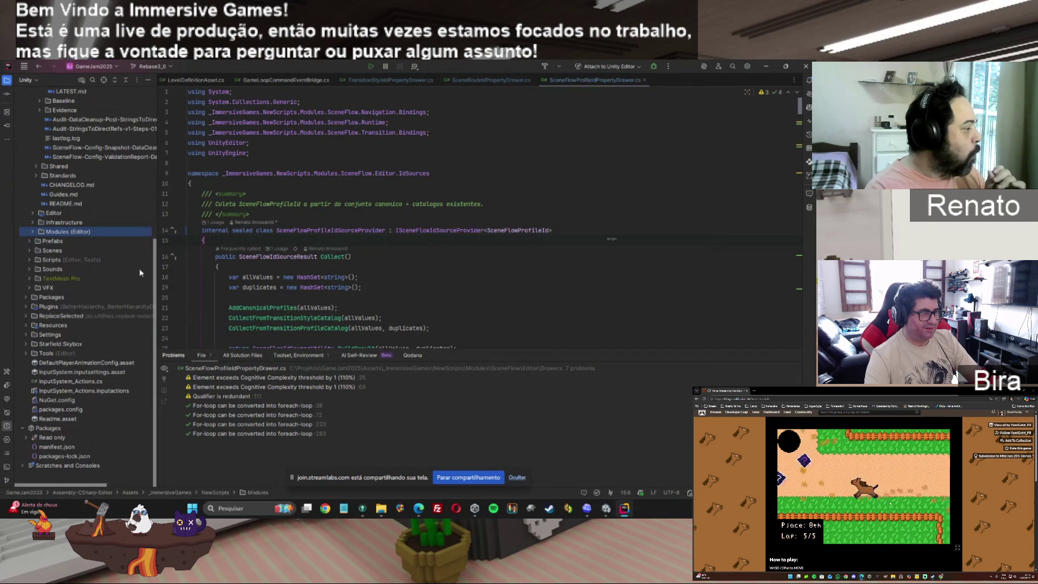
{"action": "scroll", "coordinate": [130, 182], "scroll_direction": "up", "scroll_amount": 5}
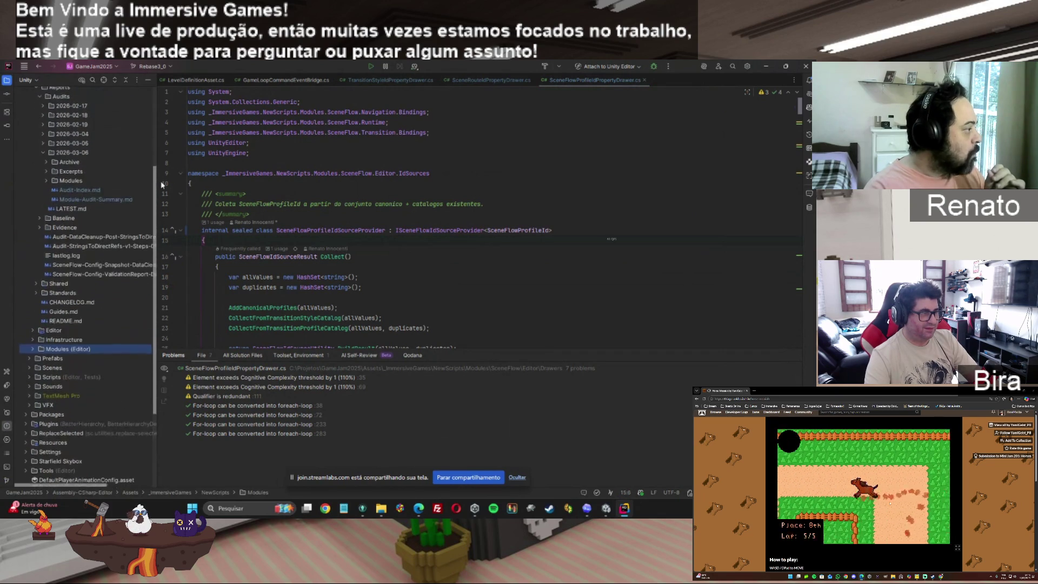
{"action": "double_click", "coordinate": [76, 201]}
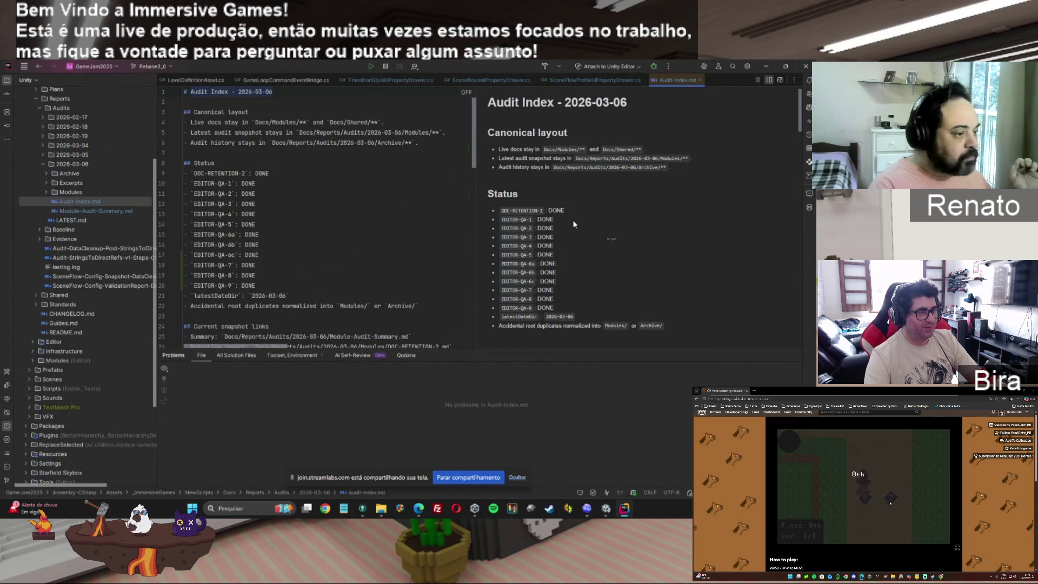
{"action": "scroll", "coordinate": [803, 144], "scroll_direction": "down", "scroll_amount": 5}
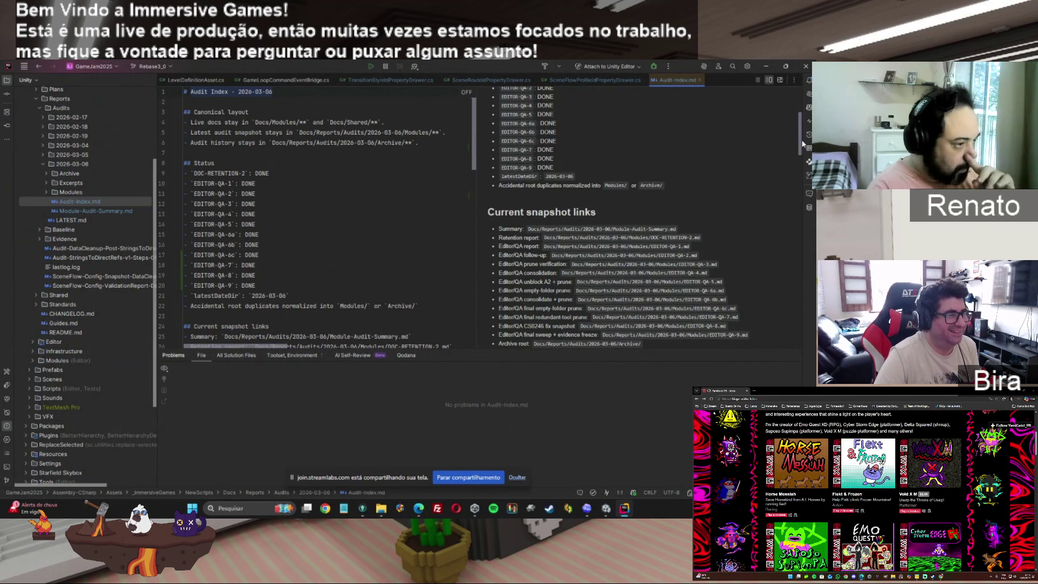
{"action": "scroll", "coordinate": [803, 144], "scroll_direction": "down", "scroll_amount": 10}
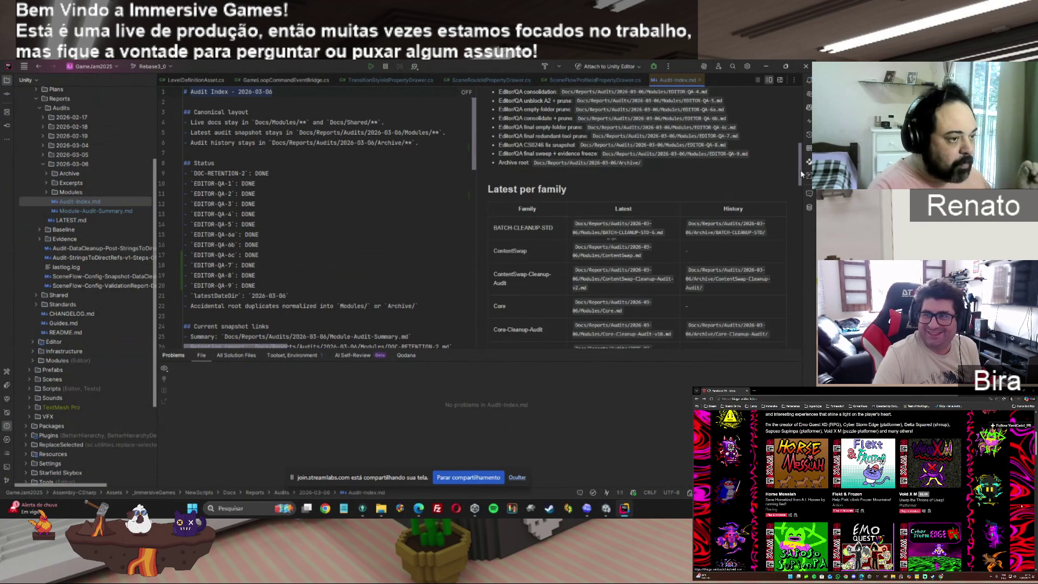
{"action": "scroll", "coordinate": [799, 330], "scroll_direction": "down", "scroll_amount": 2}
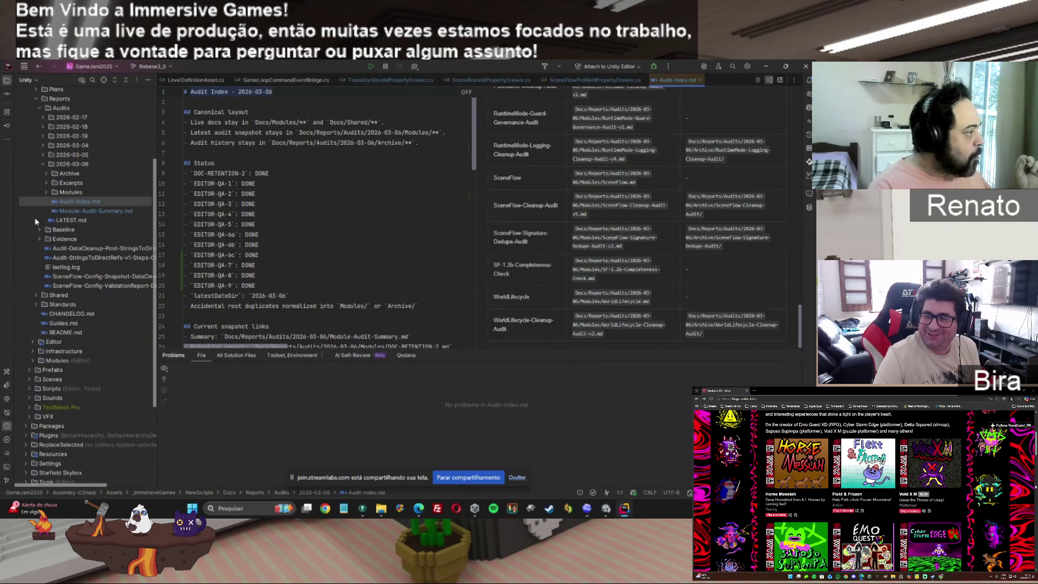
{"action": "left_click", "coordinate": [46, 184]}
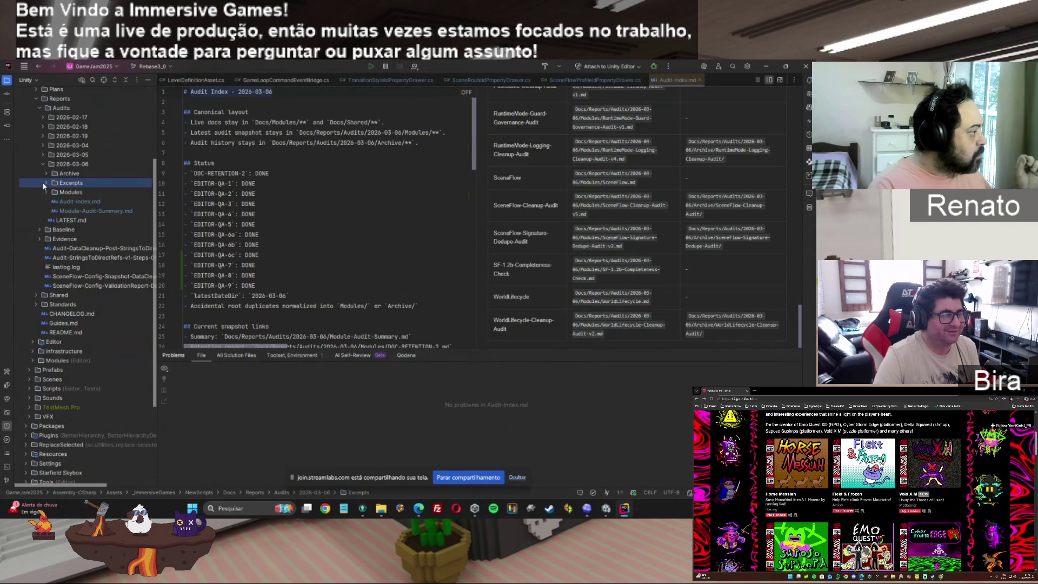
Expand Excerpts and open Module-Audit-Summary-Excerpt.md with its markdown preview
{"action": "left_click", "coordinate": [46, 184]}
{"action": "left_click", "coordinate": [95, 193]}
{"action": "double_click", "coordinate": [96, 193]}
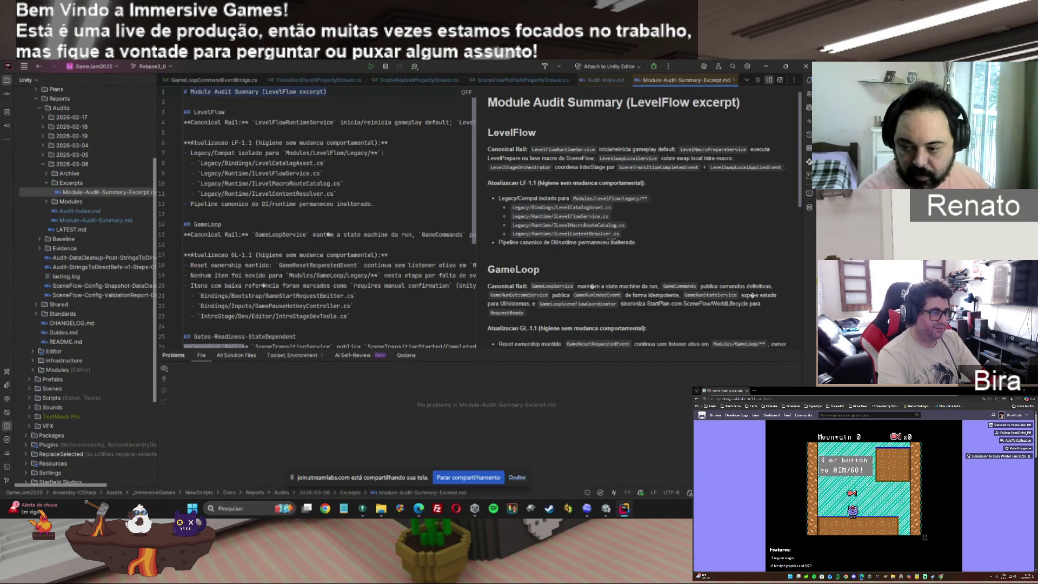
{"action": "key", "text": "alt+Tab"}
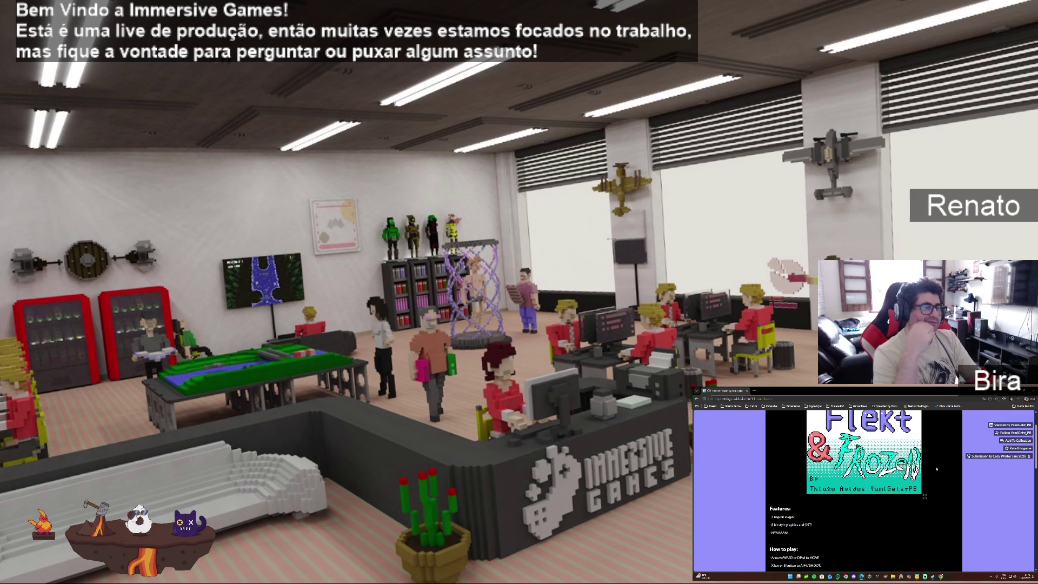
{"action": "scroll", "coordinate": [937, 468], "scroll_direction": "up", "scroll_amount": 2}
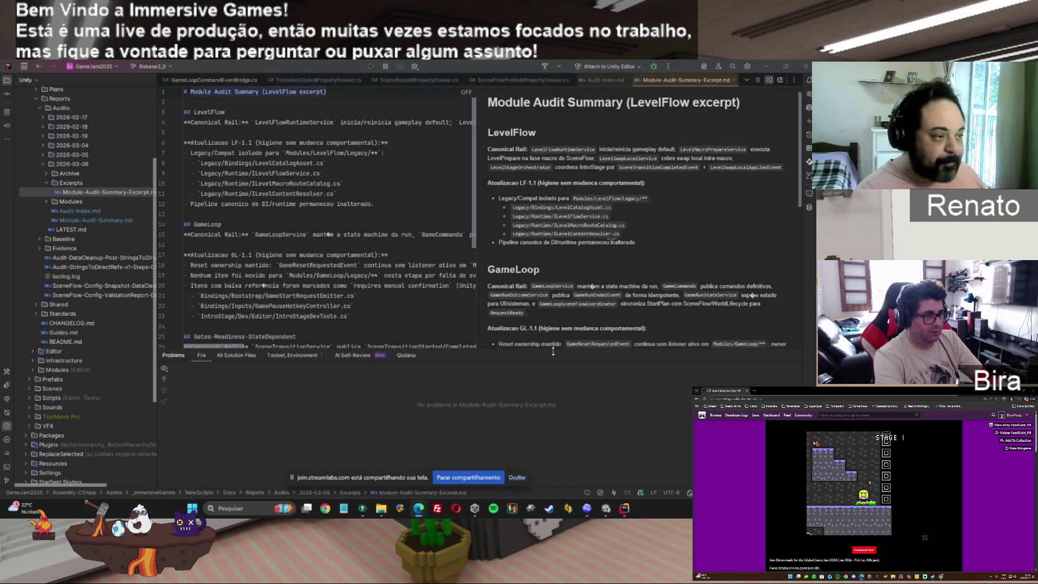
Paste the 'QA-1 — Editor/QA prune + canonicalização' prompt into Codex and send it
{"action": "left_click", "coordinate": [586, 508]}
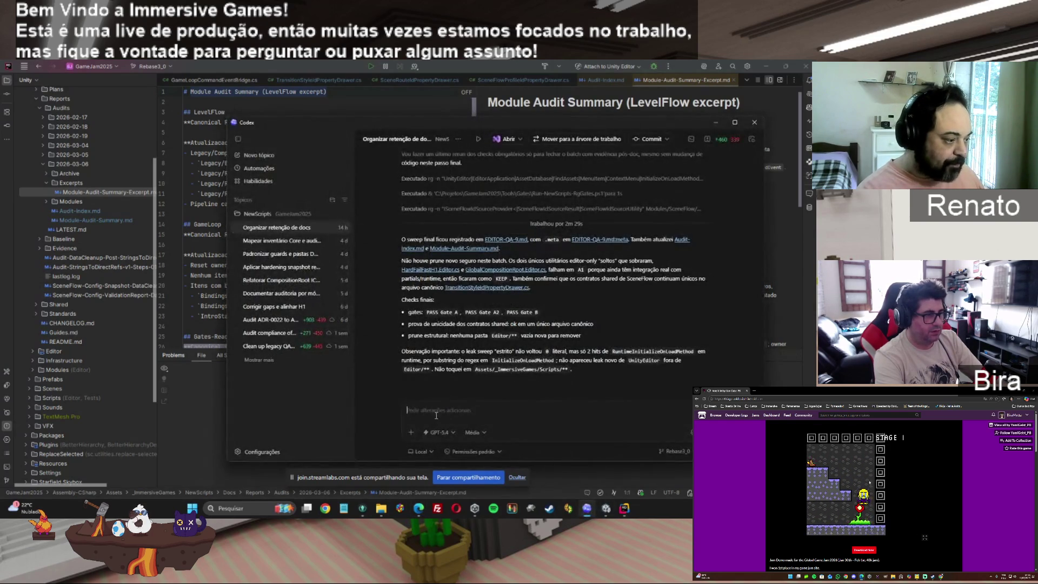
{"action": "key", "text": "ctrl+v"}
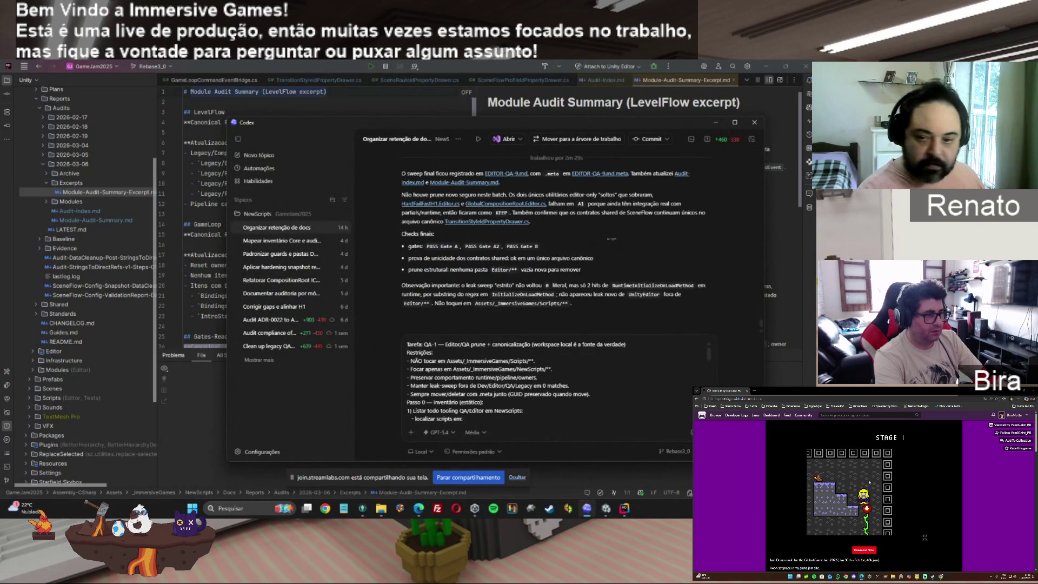
{"action": "key", "text": "Return"}
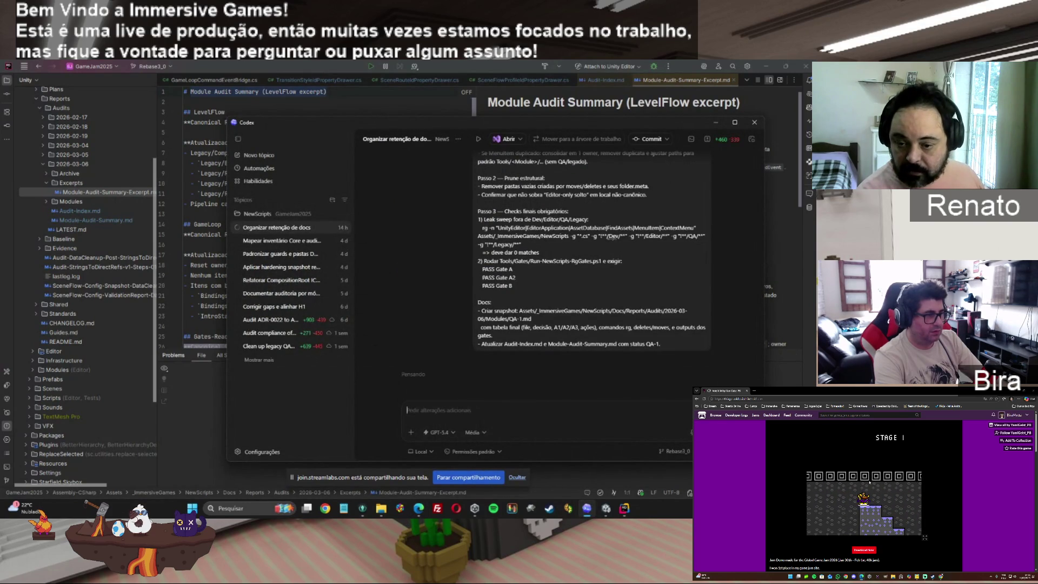